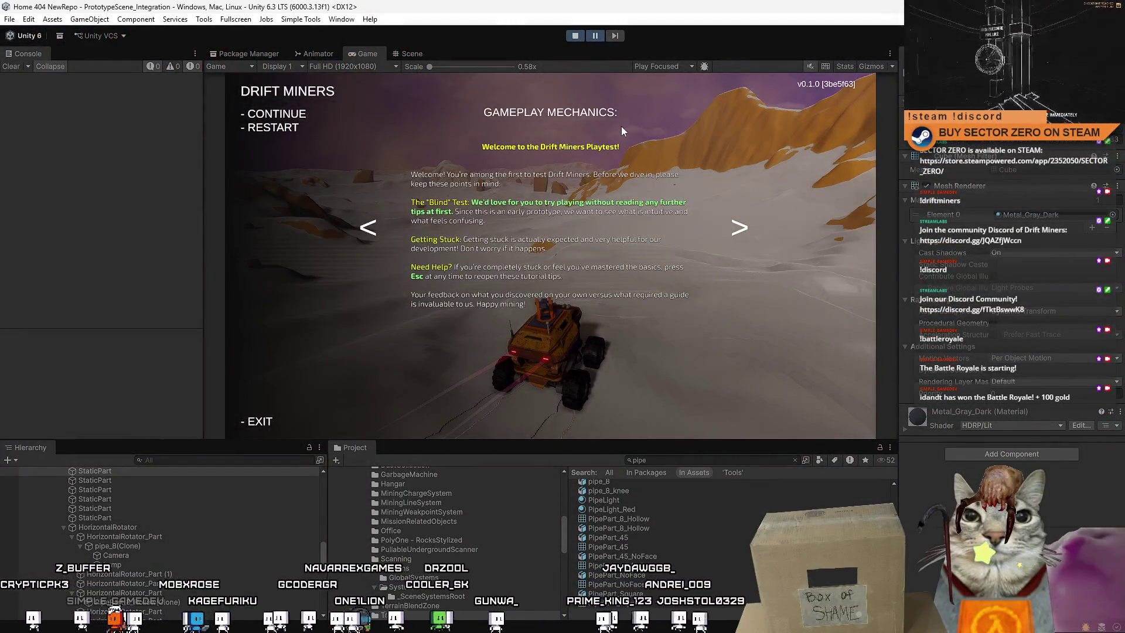
Pause the running Drift Miners playtest and switch to the Scene view.
{"action": "left_click", "coordinate": [594, 36]}
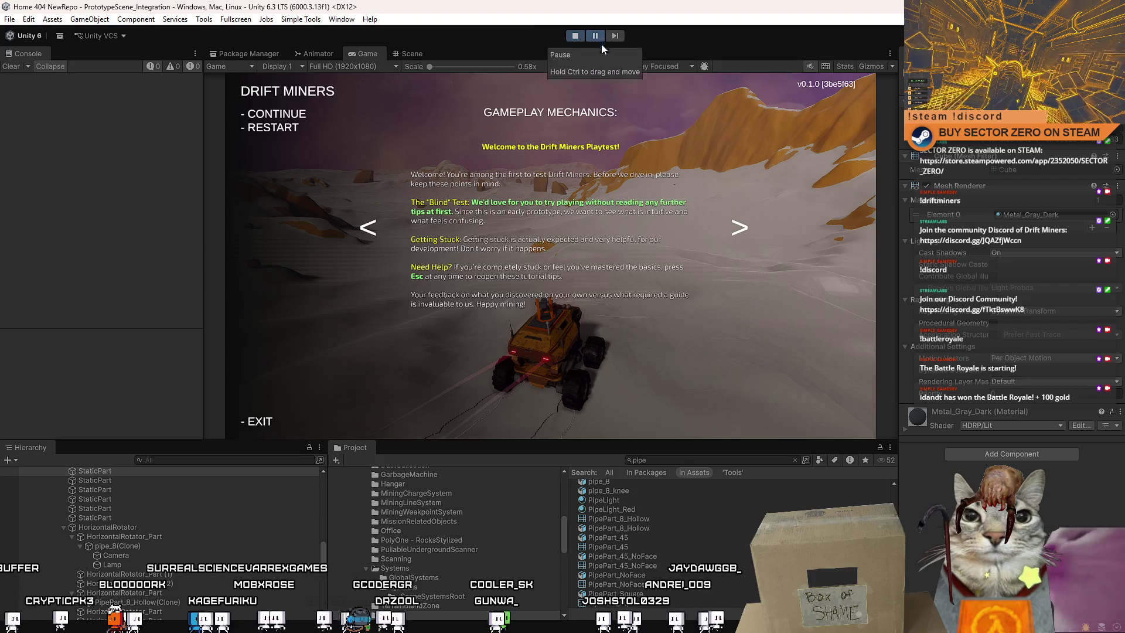
{"action": "left_click", "coordinate": [413, 53]}
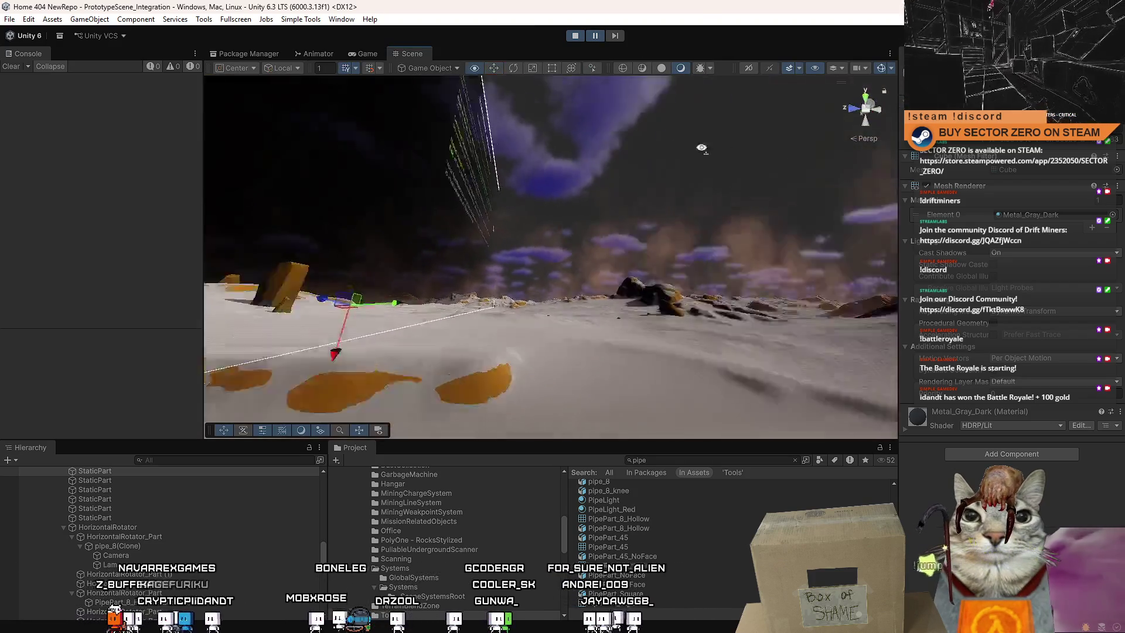
Frame the HorizontalRotator, Scanner(Clone) and MiningDrill(Clone) on the rover in the Scene view.
{"action": "left_click_drag", "start_coordinate": [701, 148], "coordinate": [807, 187]}
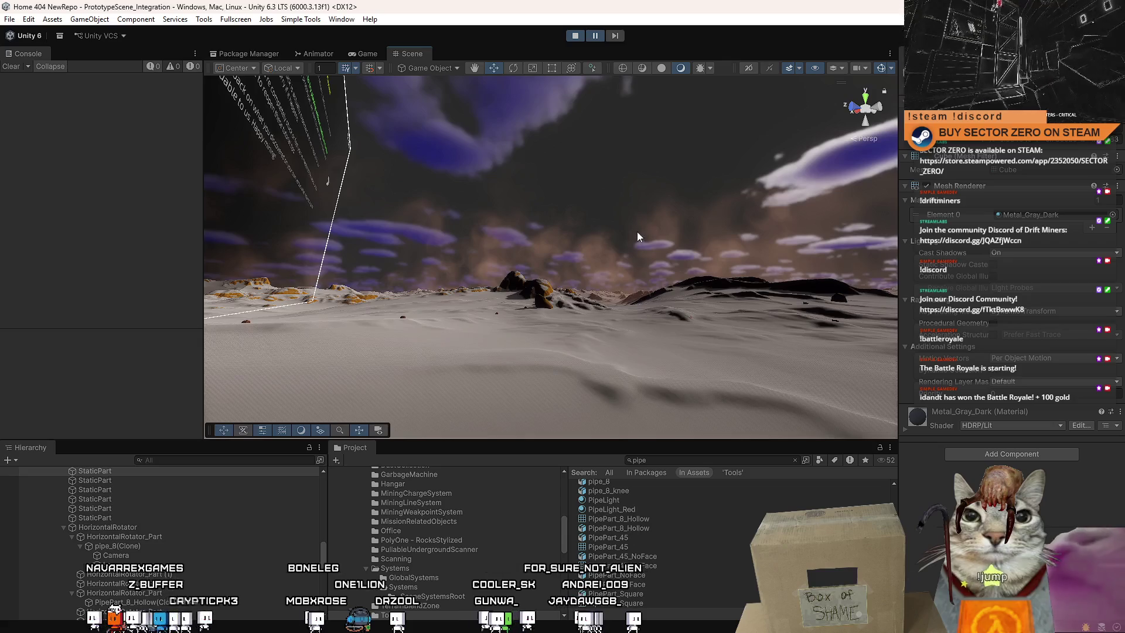
{"action": "mouse_move", "coordinate": [611, 237]}
{"action": "left_mouse_down"}
{"action": "mouse_move", "coordinate": [411, 231]}
{"action": "mouse_move", "coordinate": [343, 250]}
{"action": "mouse_move", "coordinate": [504, 281]}
{"action": "left_mouse_up"}
{"action": "left_click", "coordinate": [170, 526]}
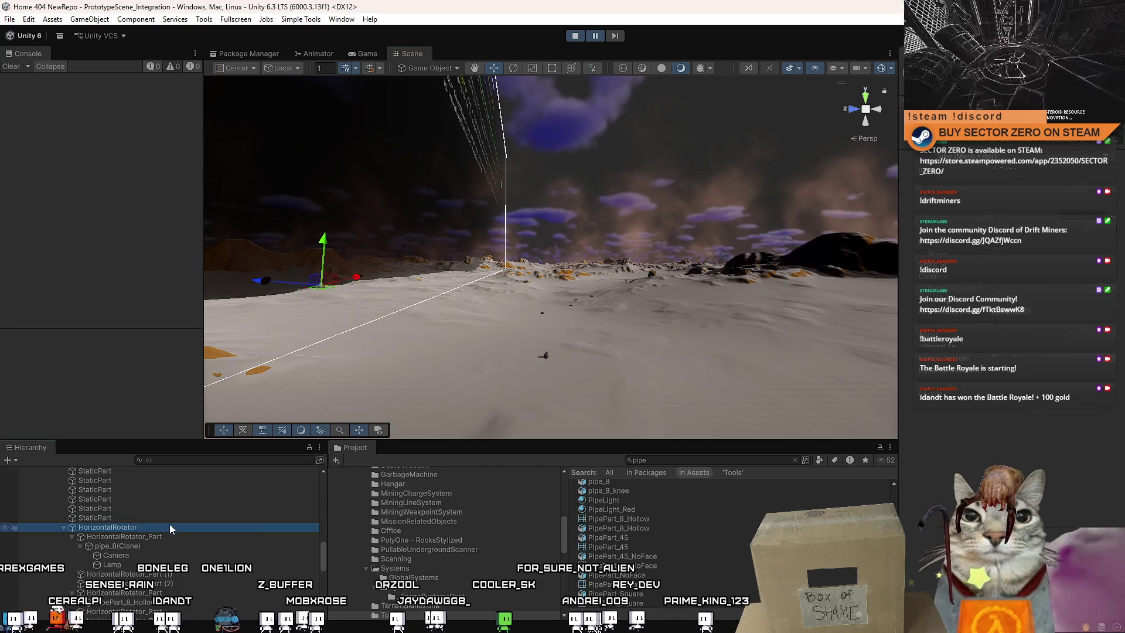
{"action": "key", "text": "f"}
{"action": "scroll", "coordinate": [181, 539], "scroll_direction": "up", "scroll_amount": 3}
{"action": "left_click", "coordinate": [139, 522]}
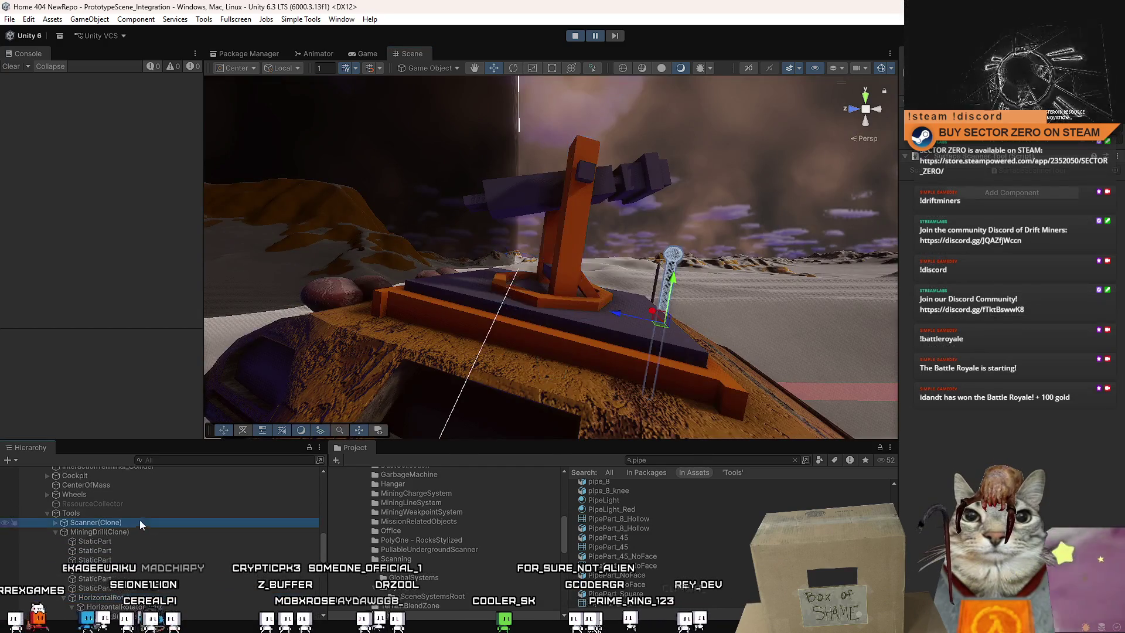
{"action": "left_click", "coordinate": [133, 531]}
{"action": "key", "text": "f"}
Look closer at the rover's drill, reselect Scanner(Clone) and MiningDrill(Clone), then stop the playtest.
{"action": "left_click_drag", "start_coordinate": [503, 313], "coordinate": [525, 311]}
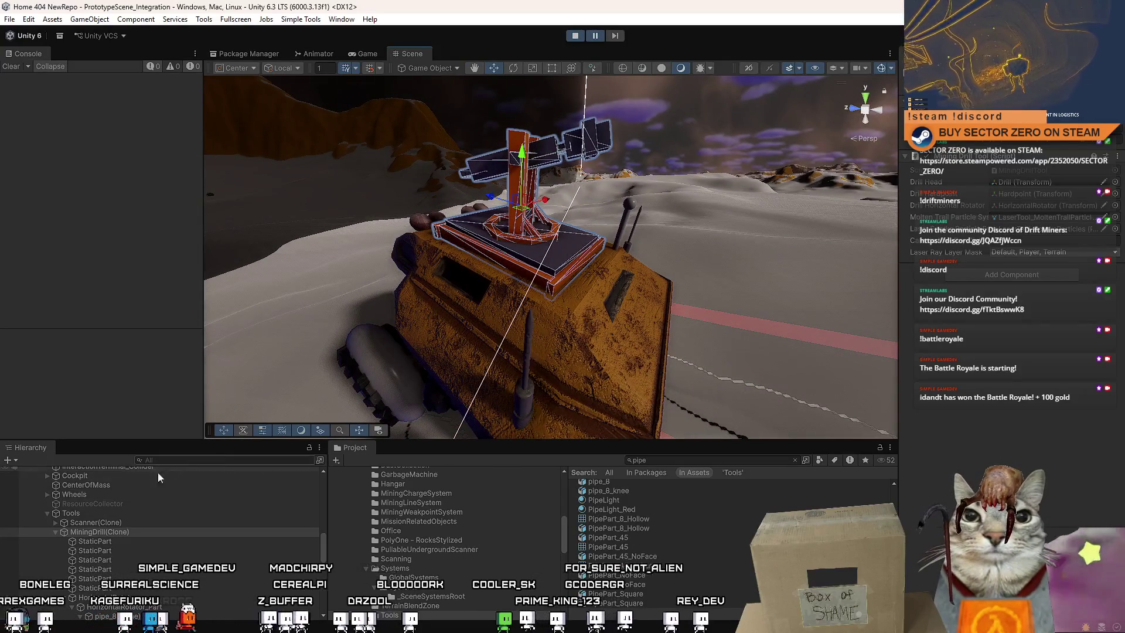
{"action": "left_click", "coordinate": [89, 521]}
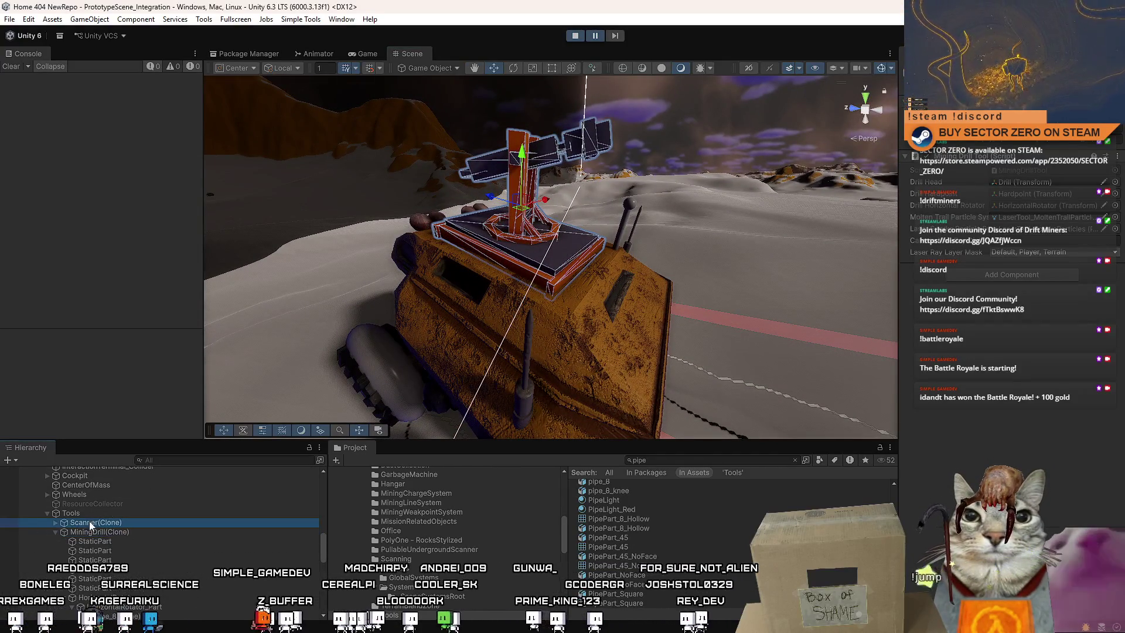
{"action": "left_click", "coordinate": [83, 530]}
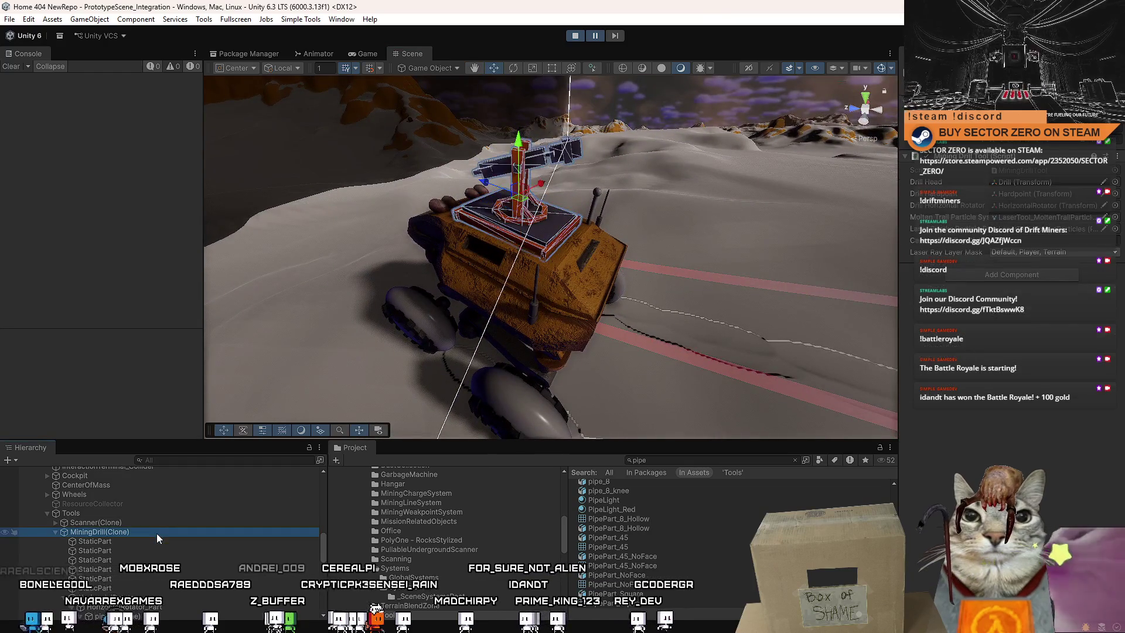
{"action": "left_click", "coordinate": [576, 35]}
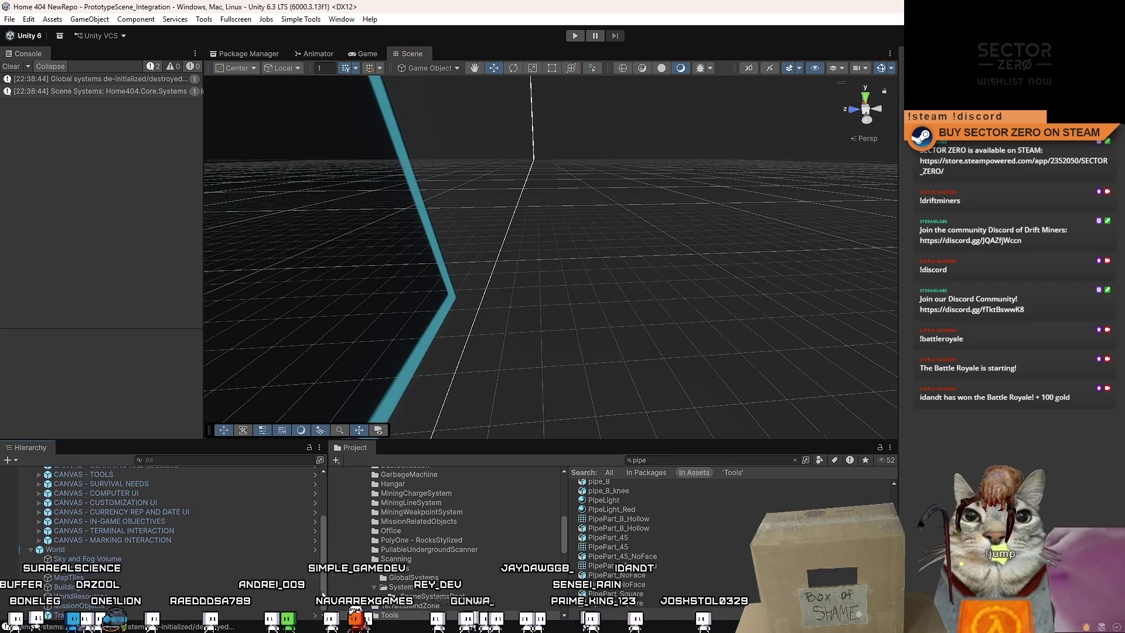
{"action": "left_click", "coordinate": [30, 489]}
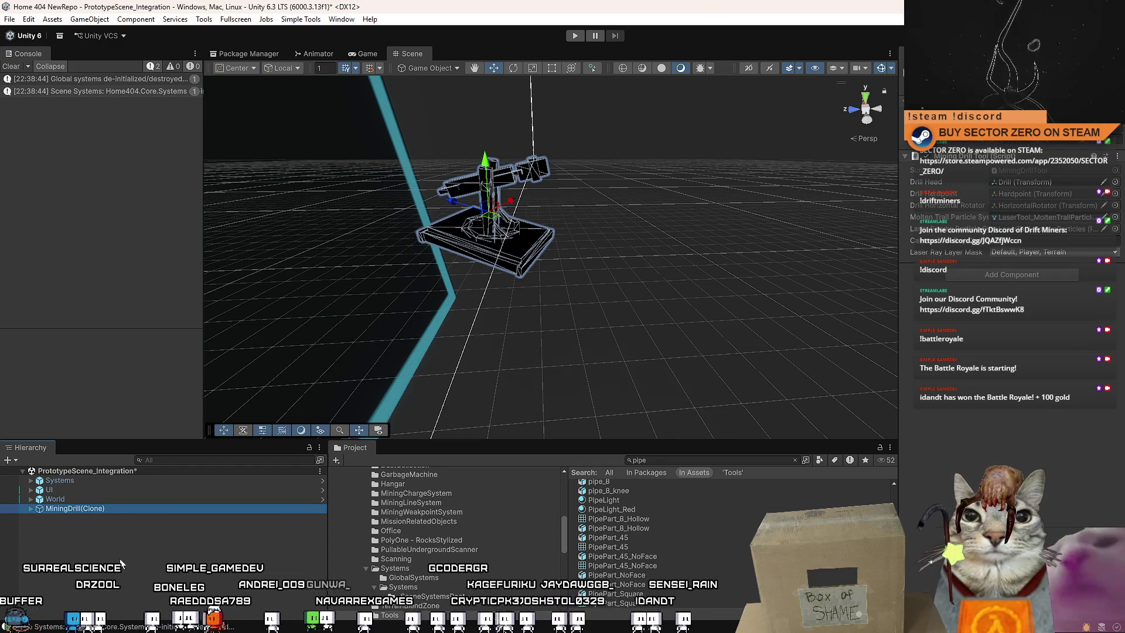
Toggle MiningDrill(Clone) off and on, view it from above, and search Project for 'mining dril'.
{"action": "key", "text": "alt+shift+a"}
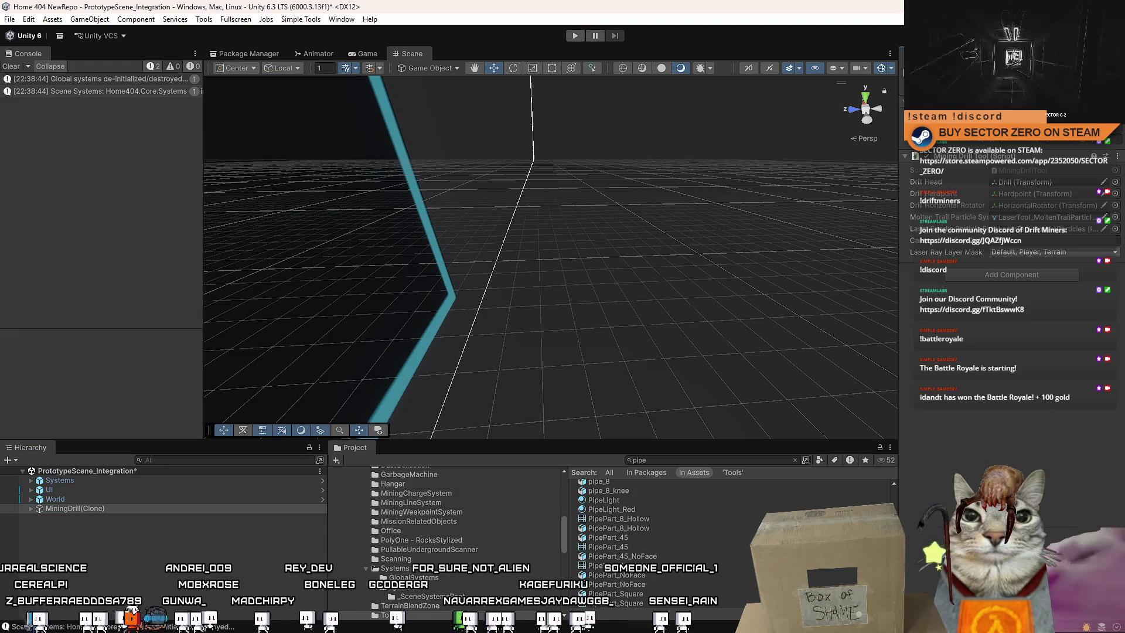
{"action": "double_click", "coordinate": [109, 507]}
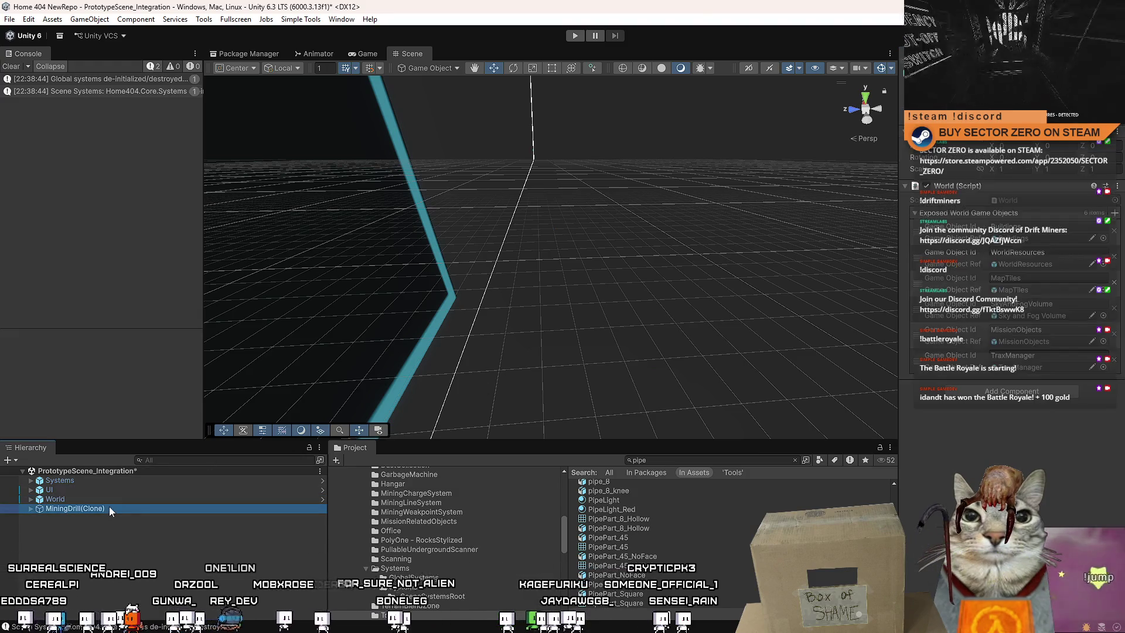
{"action": "key", "text": "alt+shift+a"}
{"action": "left_click_drag", "start_coordinate": [281, 375], "coordinate": [381, 346]}
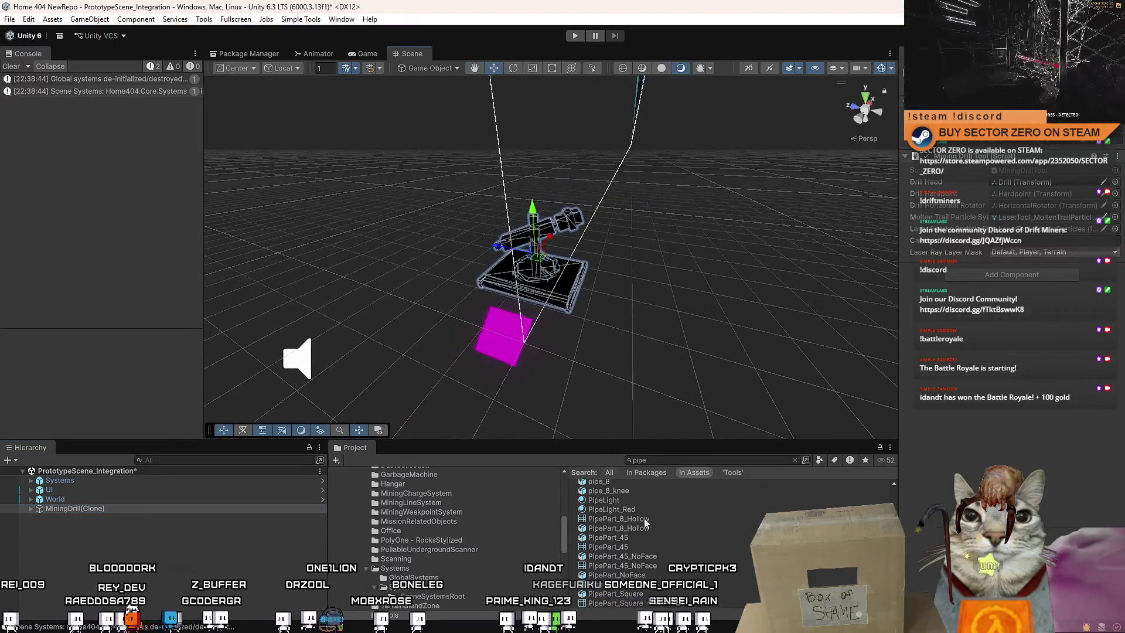
{"action": "left_click", "coordinate": [705, 459]}
{"action": "type", "text": "mining dri"}
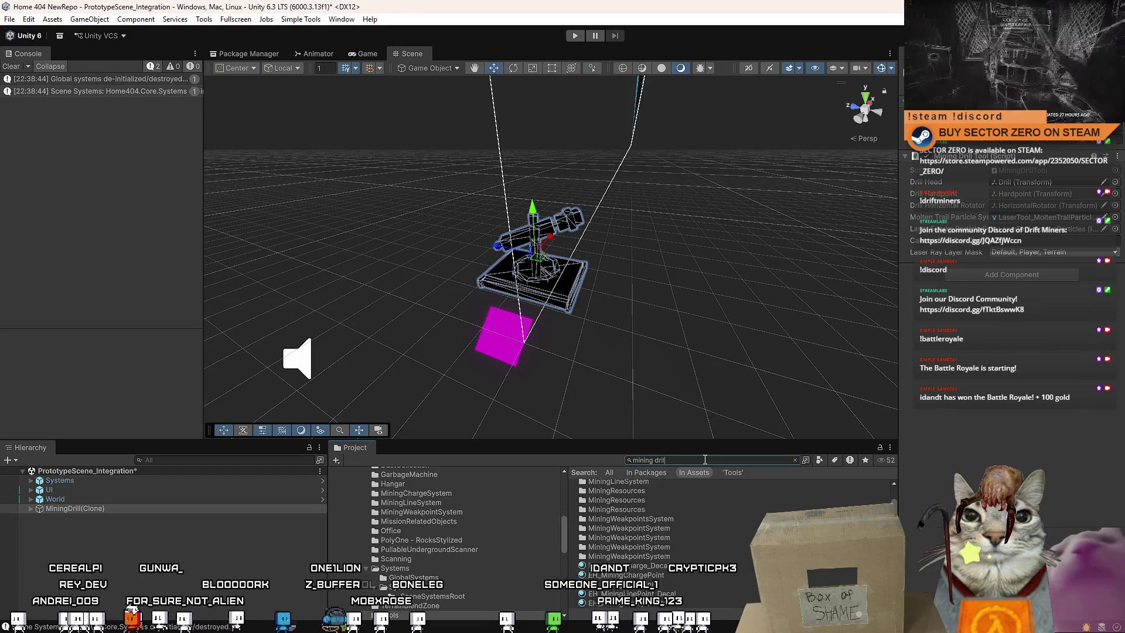
{"action": "type", "text": "l"}
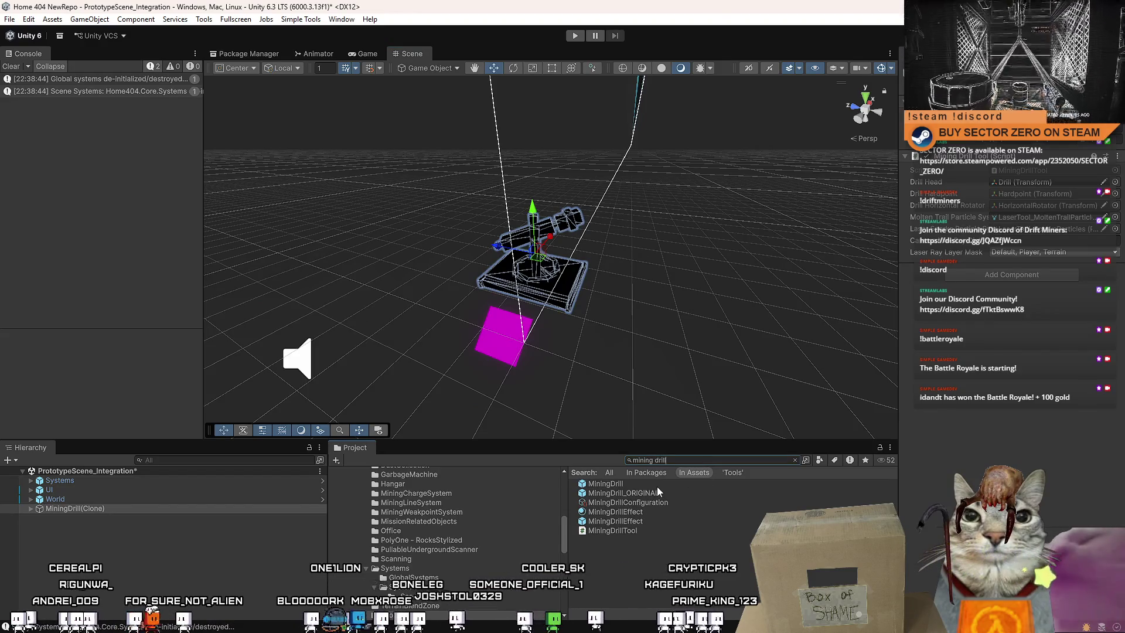
Add a MiningDrill prefab instance to the scene and slide it left beside the existing drill.
{"action": "left_click", "coordinate": [656, 485]}
{"action": "mouse_move", "coordinate": [637, 483]}
{"action": "left_mouse_down"}
{"action": "mouse_move", "coordinate": [173, 511]}
{"action": "mouse_move", "coordinate": [149, 528]}
{"action": "left_mouse_up"}
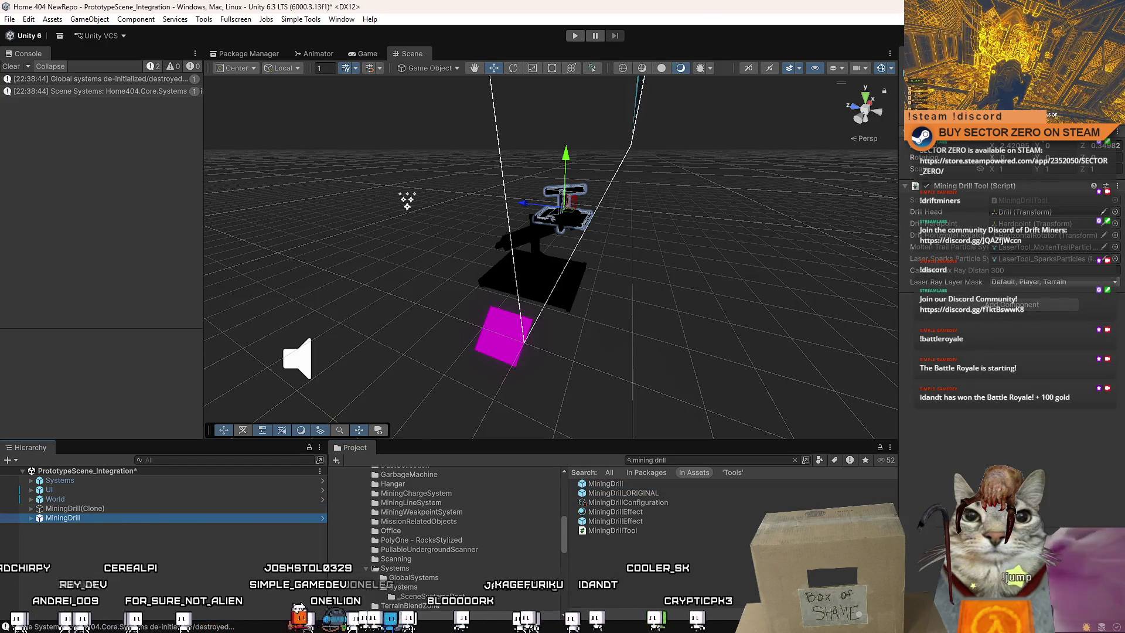
{"action": "left_click_drag", "start_coordinate": [564, 202], "coordinate": [534, 258]}
{"action": "mouse_move", "coordinate": [712, 247]}
{"action": "left_mouse_down"}
{"action": "mouse_move", "coordinate": [805, 260]}
{"action": "mouse_move", "coordinate": [634, 253]}
{"action": "left_mouse_up"}
{"action": "scroll", "coordinate": [804, 260], "scroll_direction": "up", "scroll_amount": 3}
{"action": "left_click_drag", "start_coordinate": [548, 258], "coordinate": [337, 268]}
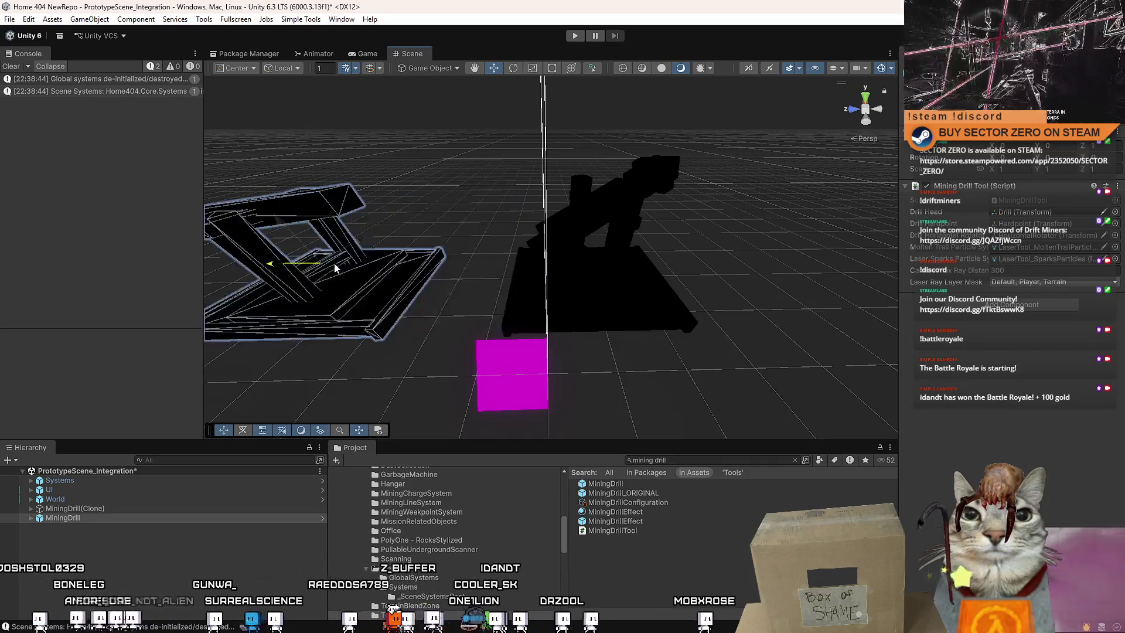
{"action": "left_click_drag", "start_coordinate": [536, 266], "coordinate": [557, 266]}
Rename MiningDrill(Clone) to MiningDrill by removing the Clone suffix.
{"action": "left_click", "coordinate": [75, 508]}
{"action": "left_click", "coordinate": [31, 507]}
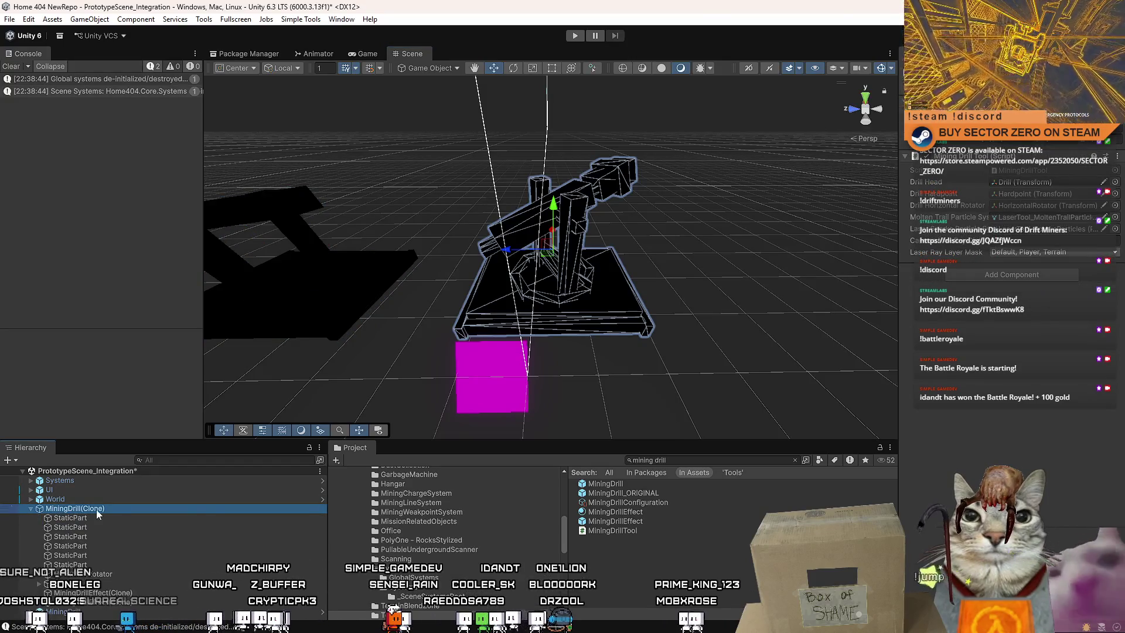
{"action": "key", "text": "BackSpace"}
{"action": "key", "text": "BackSpace"}
{"action": "key", "text": "BackSpace"}
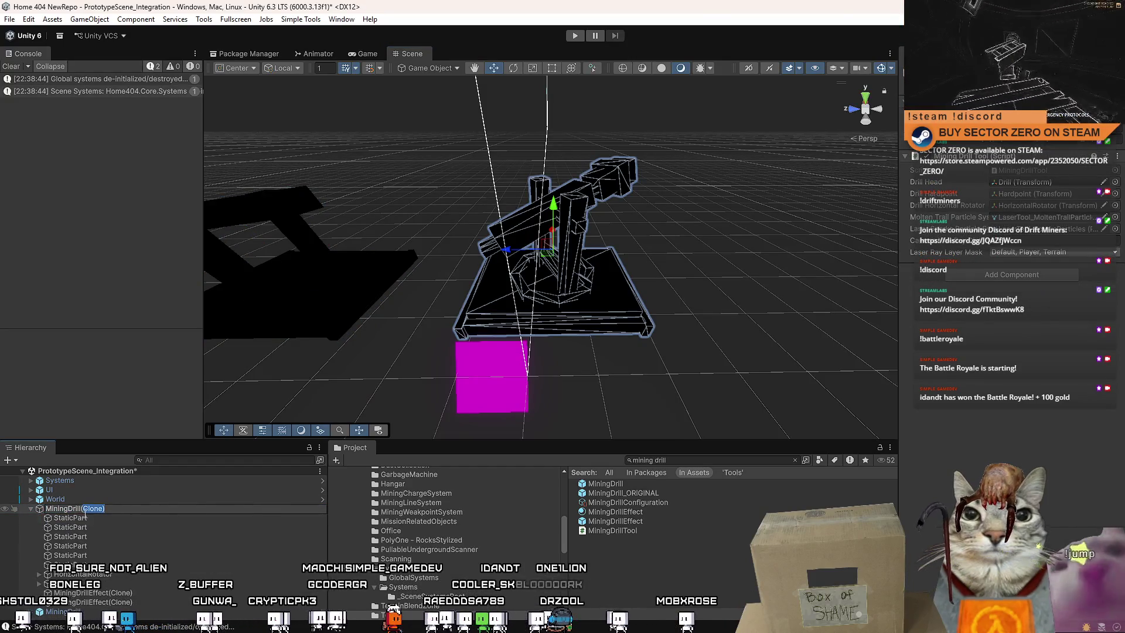
{"action": "left_click", "coordinate": [118, 518]}
{"action": "double_click", "coordinate": [125, 508]}
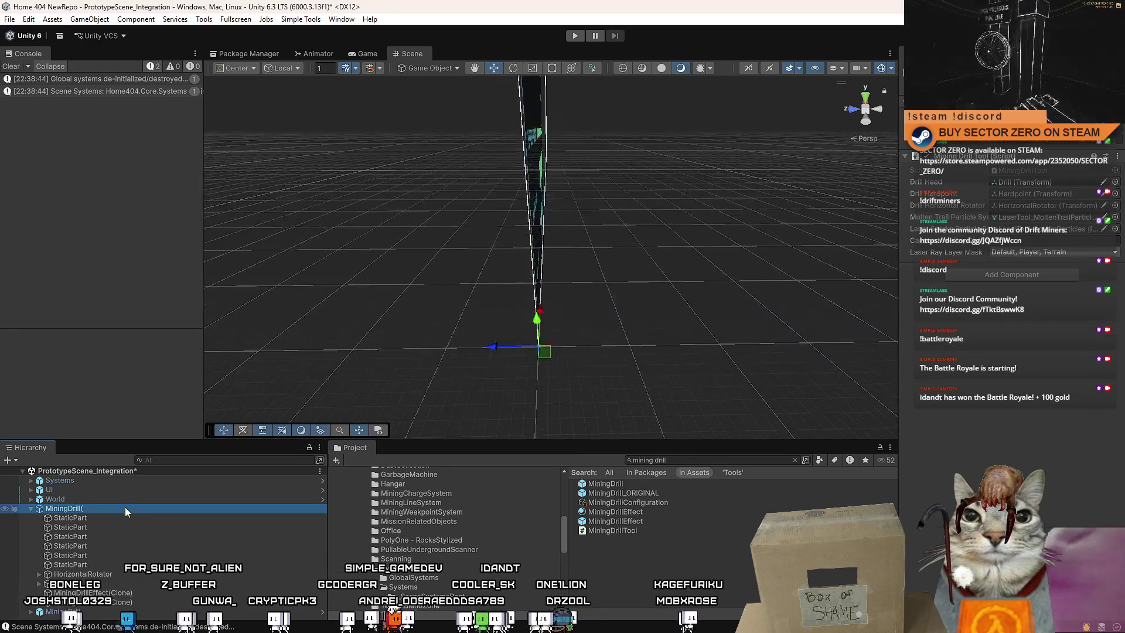
{"action": "left_click", "coordinate": [118, 508]}
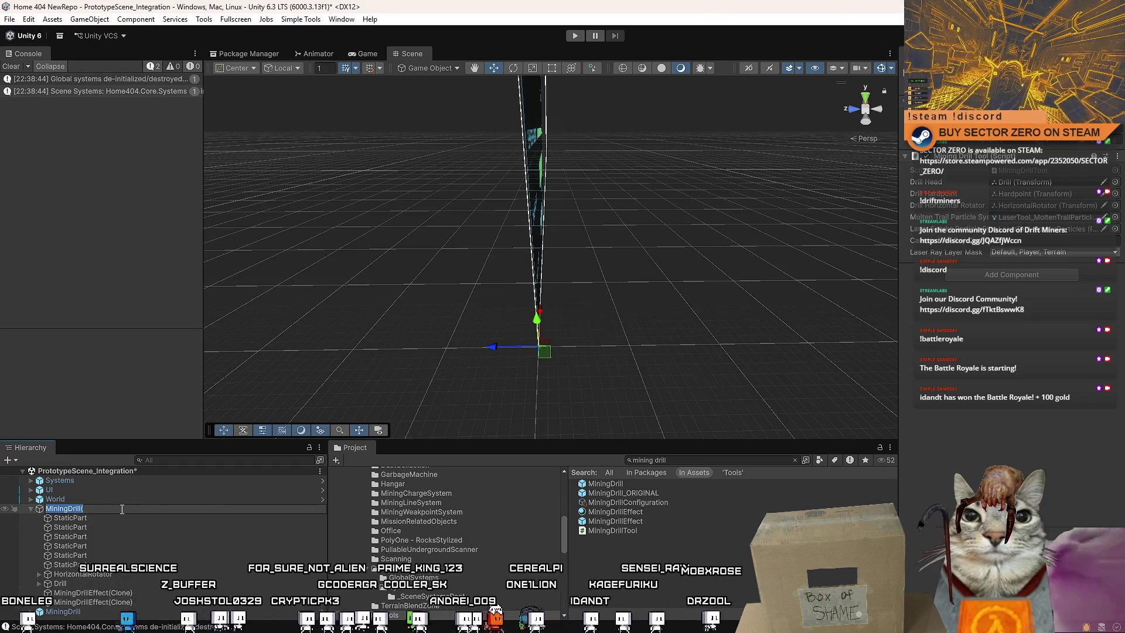
{"action": "left_click", "coordinate": [121, 517]}
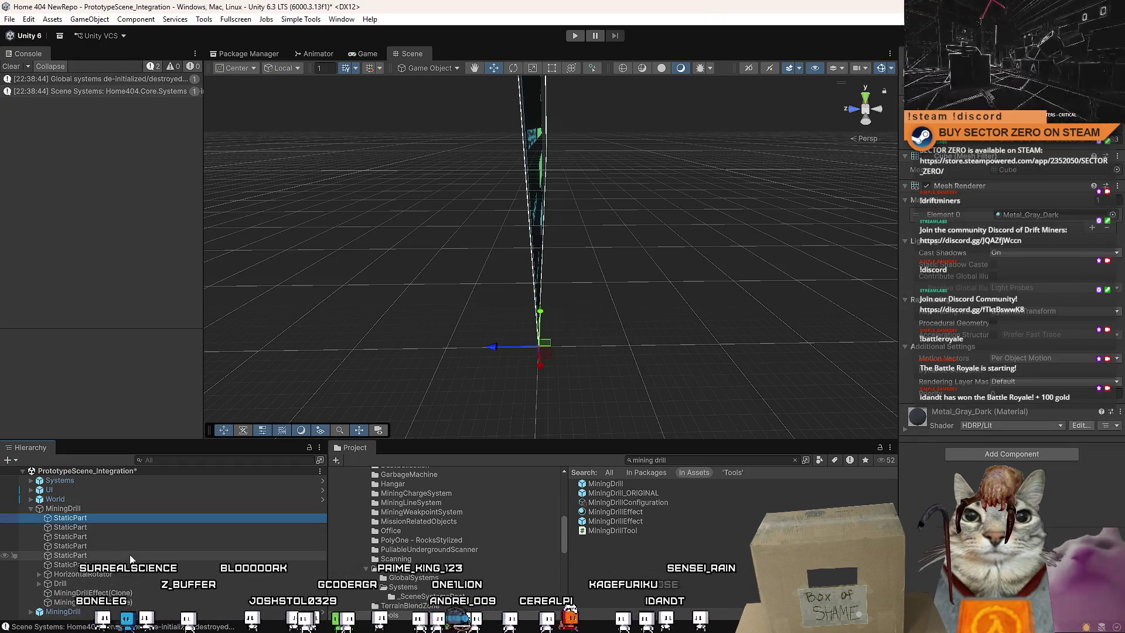
Inspect the MiningDrillEffect(Clone) objects, then reselect the renamed MiningDrill.
{"action": "left_click", "coordinate": [147, 602]}
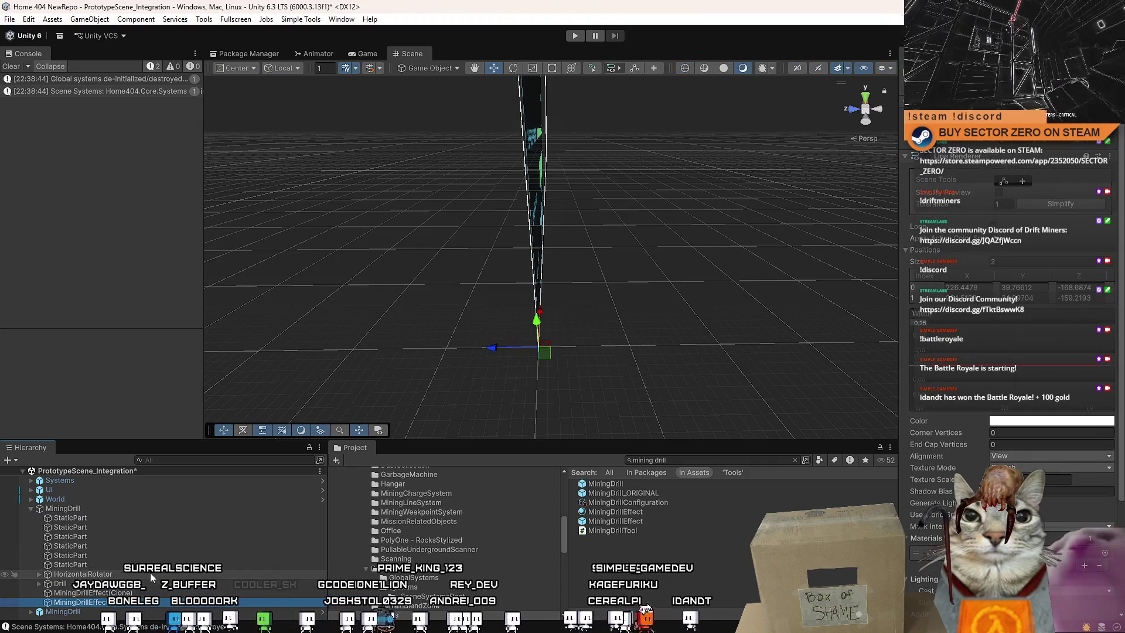
{"action": "left_click", "coordinate": [132, 601]}
{"action": "left_click", "coordinate": [132, 593]}
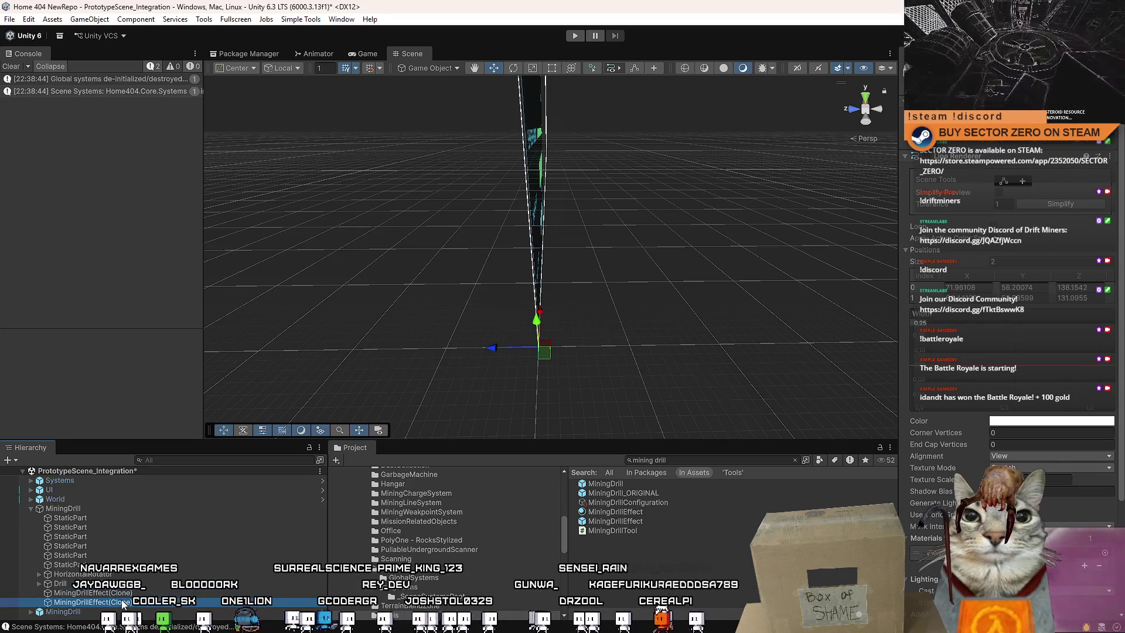
{"action": "double_click", "coordinate": [126, 601]}
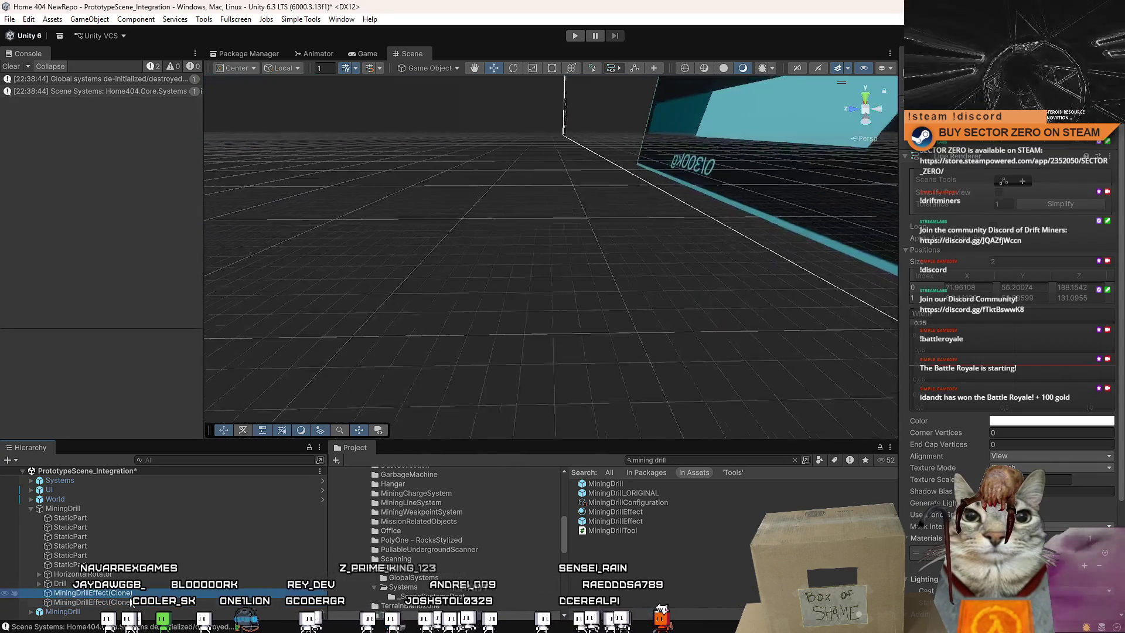
{"action": "left_click", "coordinate": [114, 508]}
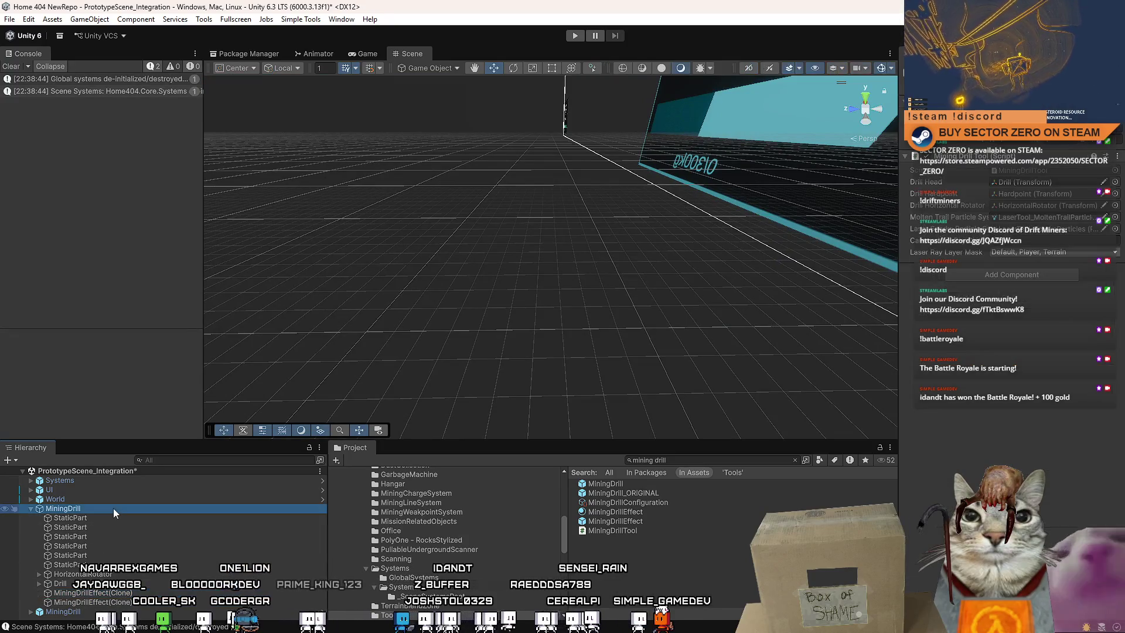
Inspect the Drill children, the LaserTool_MoltenTrailParticles effect and the MiningDrill settings.
{"action": "left_click", "coordinate": [121, 593]}
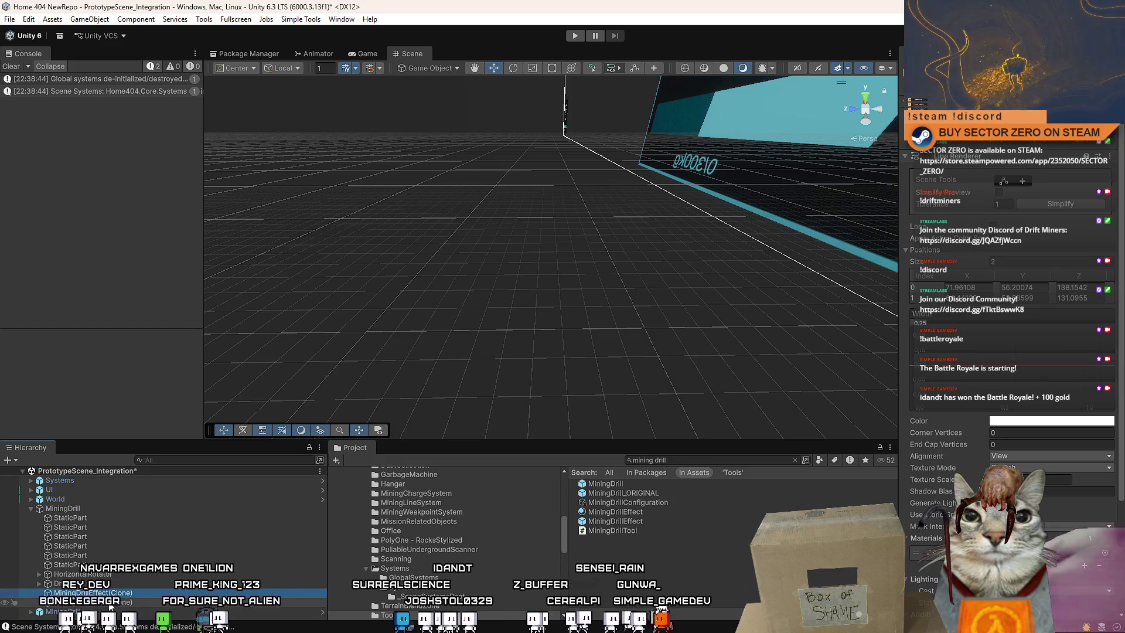
{"action": "left_click", "coordinate": [39, 585]}
{"action": "scroll", "coordinate": [110, 572], "scroll_direction": "down", "scroll_amount": 5}
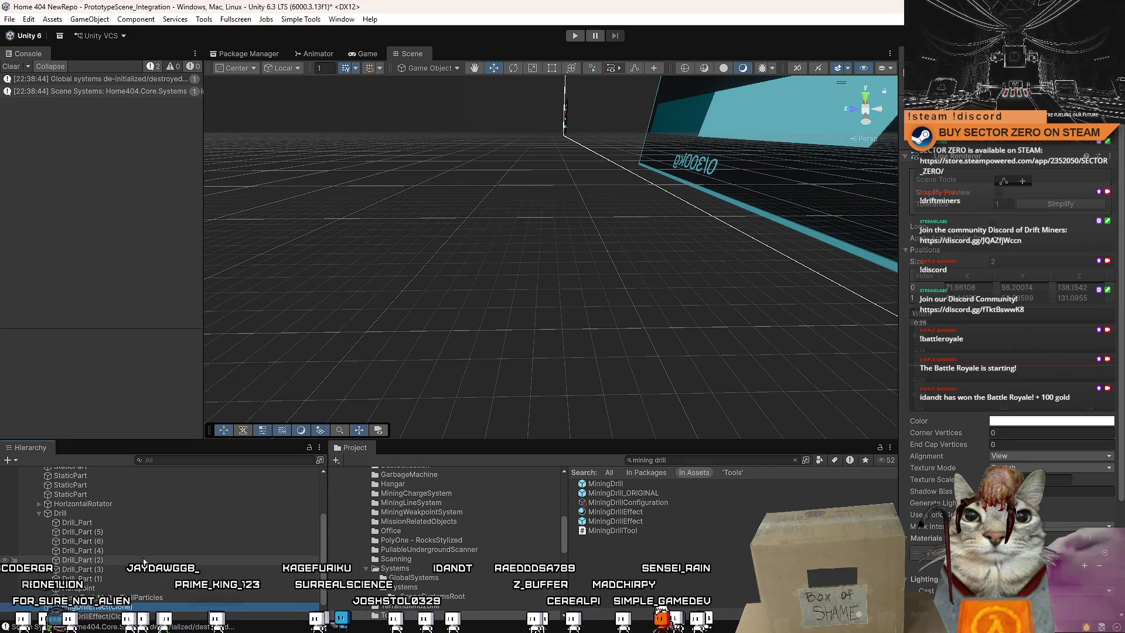
{"action": "left_click", "coordinate": [130, 597]}
{"action": "key", "text": "Right"}
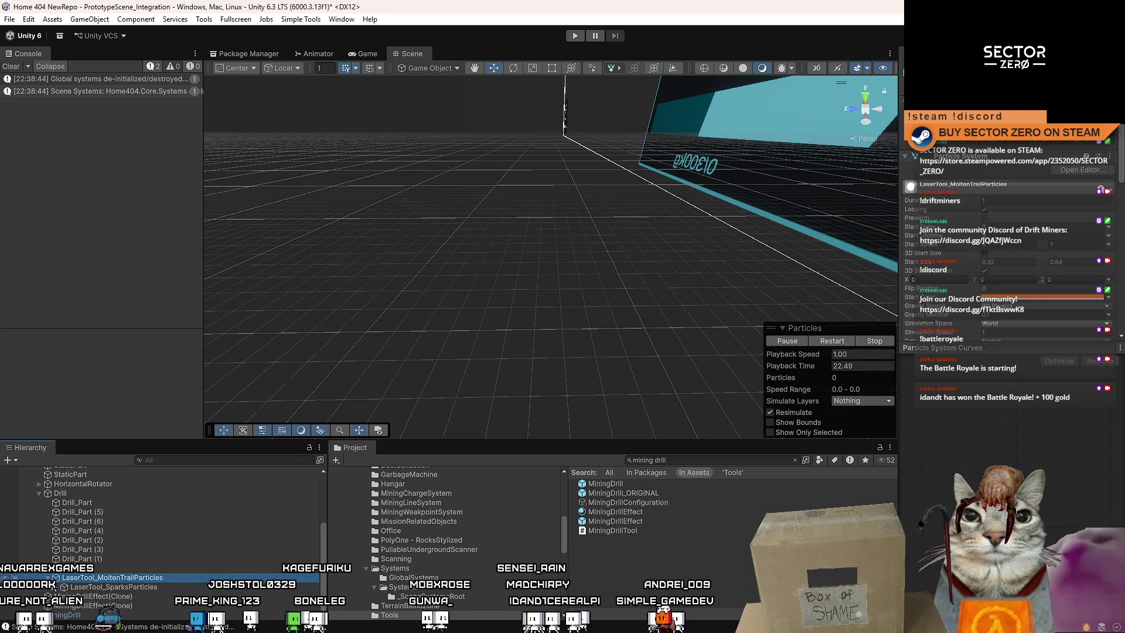
{"action": "left_click", "coordinate": [39, 493]}
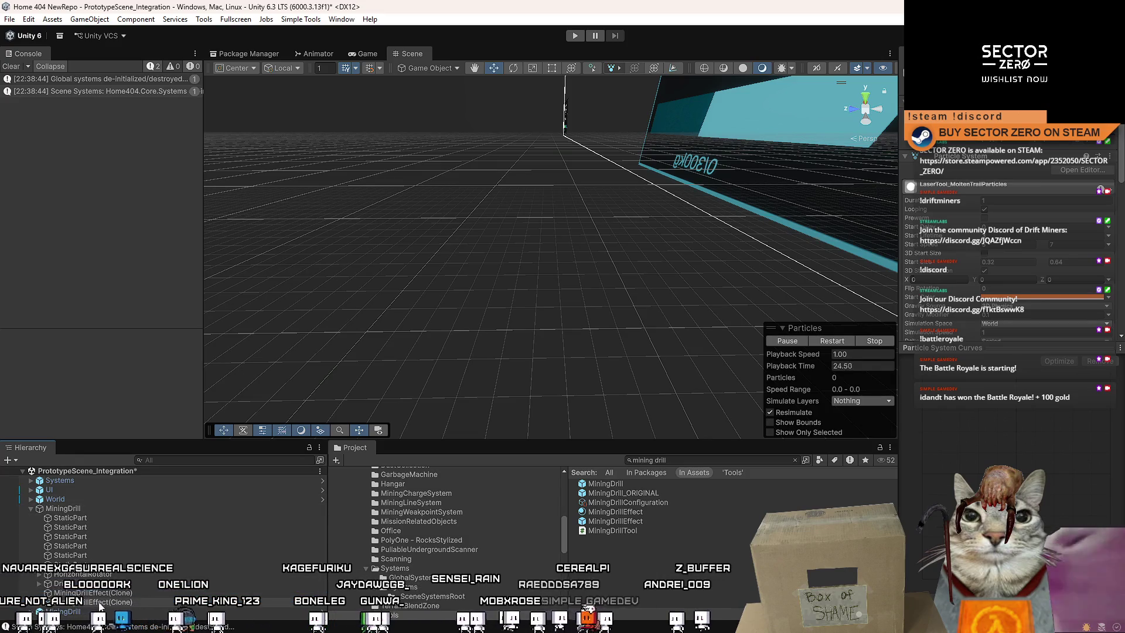
{"action": "left_click", "coordinate": [115, 602]}
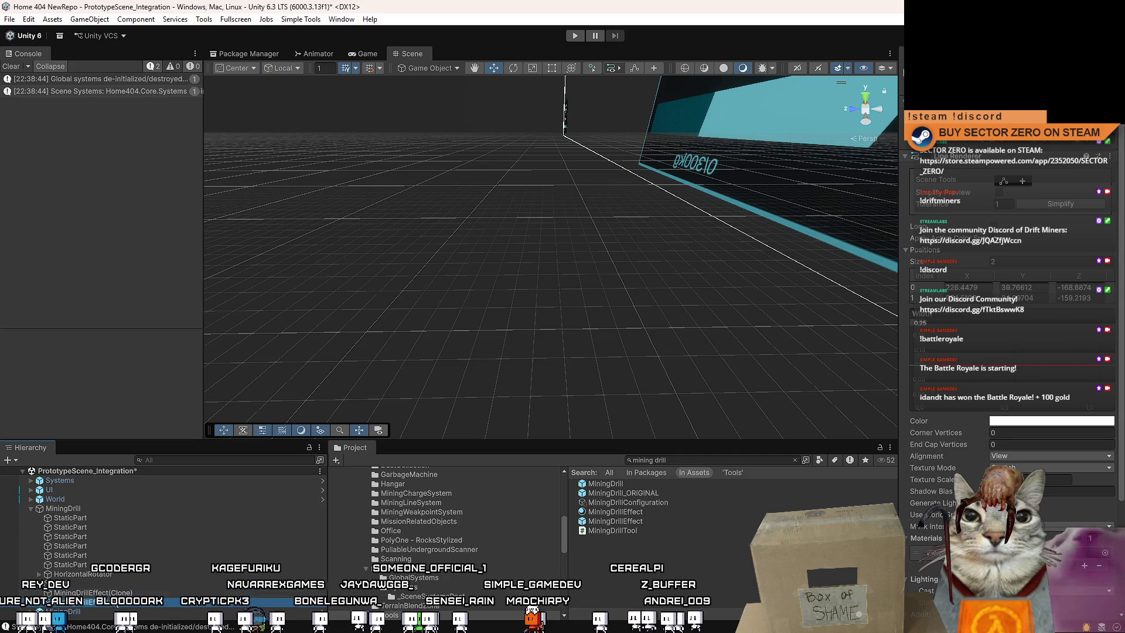
{"action": "left_click", "coordinate": [97, 510]}
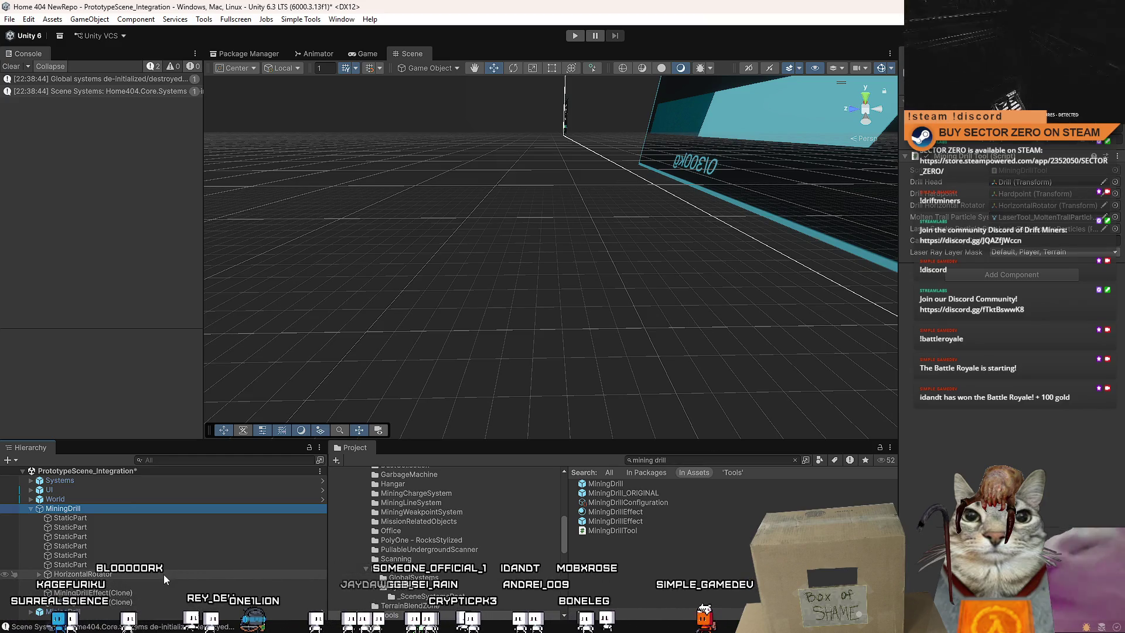
Delete both MiningDrillEffect(Clone) objects and frame the drill.
{"action": "left_click", "coordinate": [135, 592]}
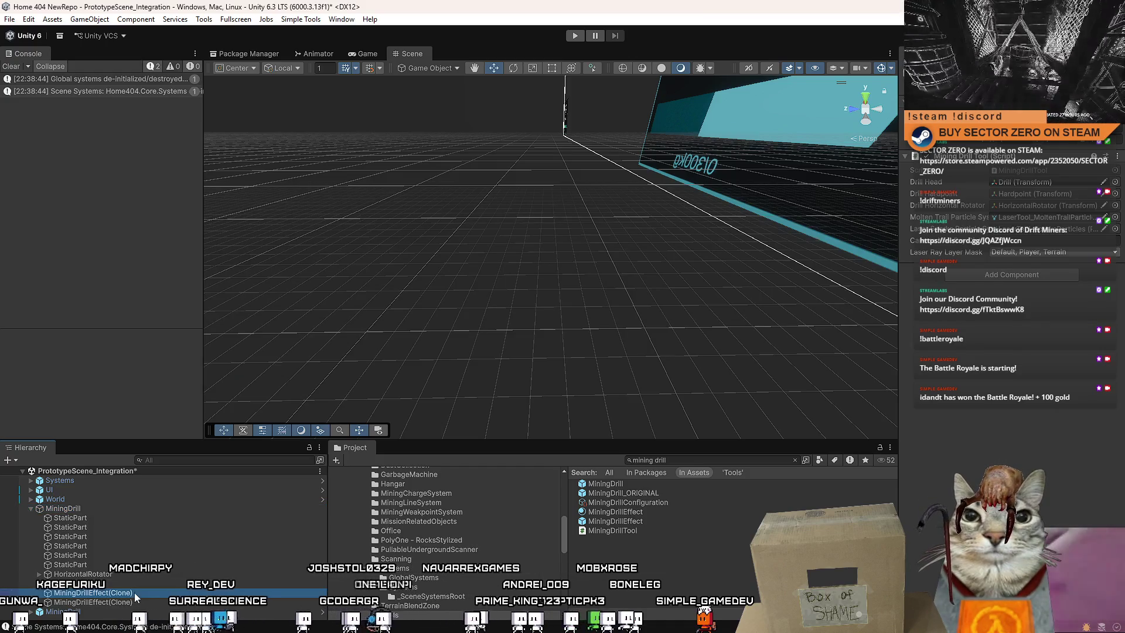
{"action": "left_click", "coordinate": [133, 602], "text": "shift"}
{"action": "key", "text": "Delete"}
{"action": "double_click", "coordinate": [124, 583]}
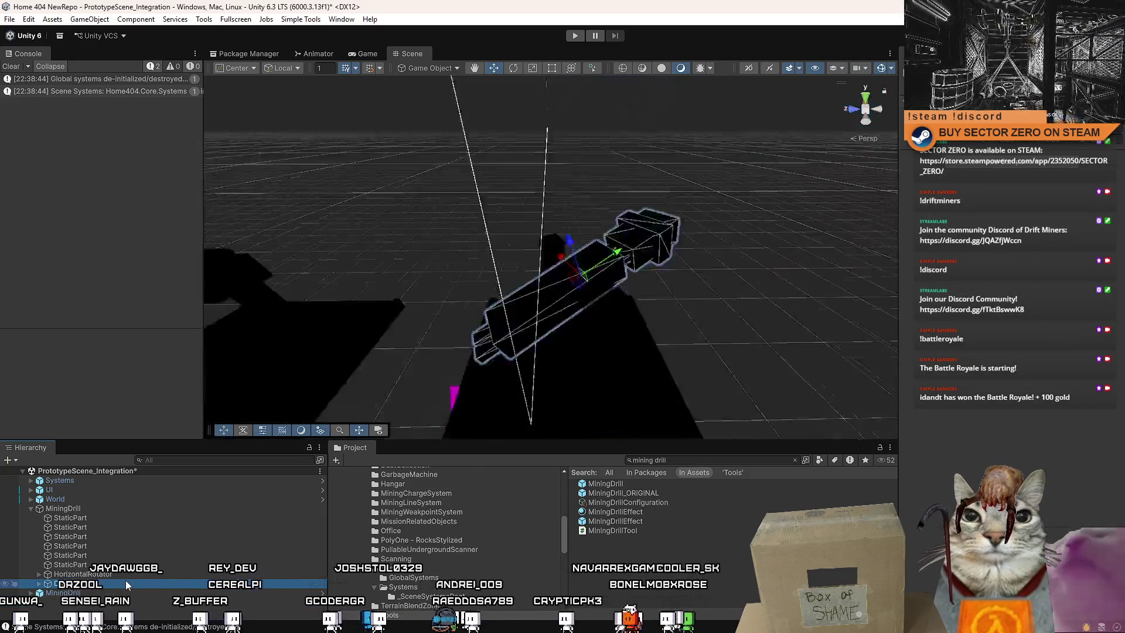
Overwrite the MiningDrill prefab in Project with the edited scene drill.
{"action": "left_click", "coordinate": [91, 591]}
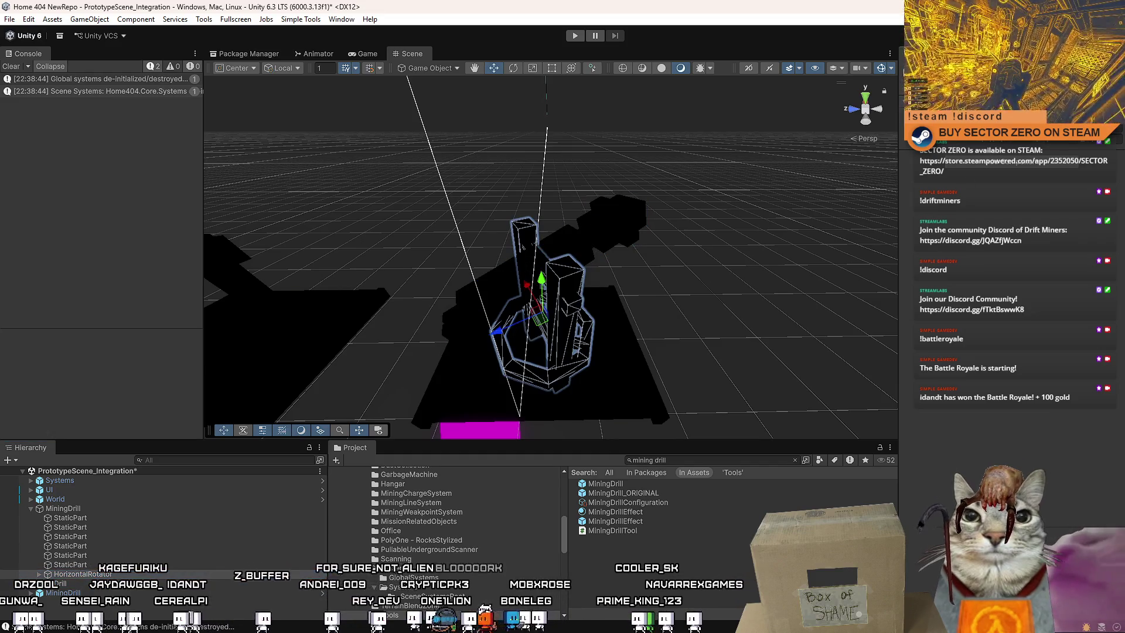
{"action": "left_click", "coordinate": [65, 584]}
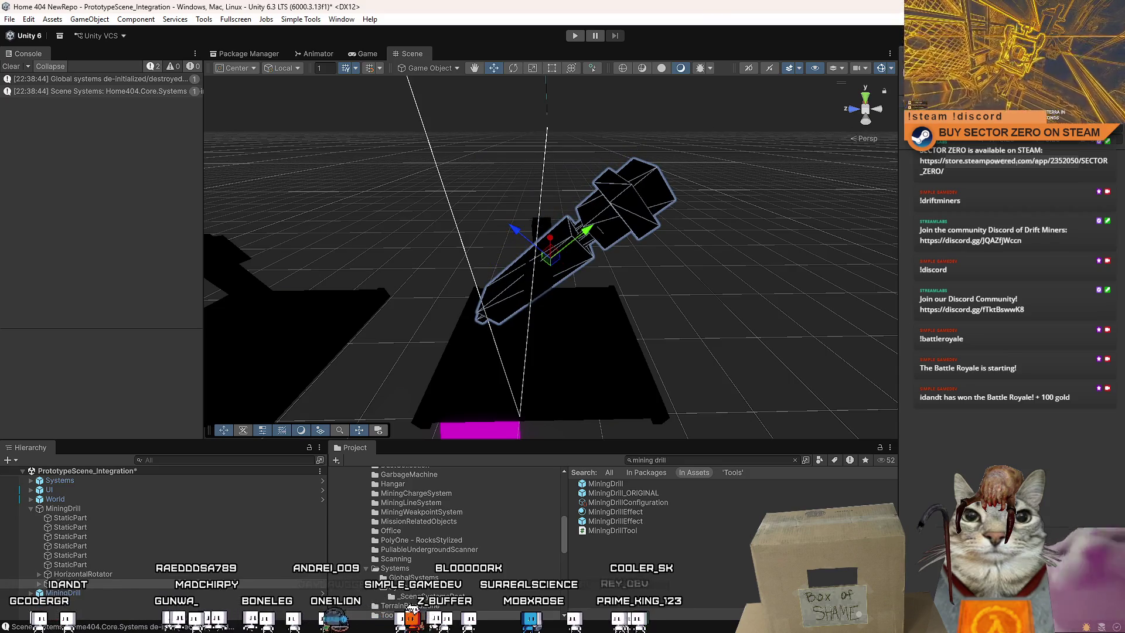
{"action": "left_click_drag", "start_coordinate": [545, 276], "coordinate": [575, 290]}
{"action": "scroll", "coordinate": [575, 291], "scroll_direction": "up", "scroll_amount": 5}
{"action": "left_click", "coordinate": [127, 537]}
{"action": "left_click", "coordinate": [101, 509]}
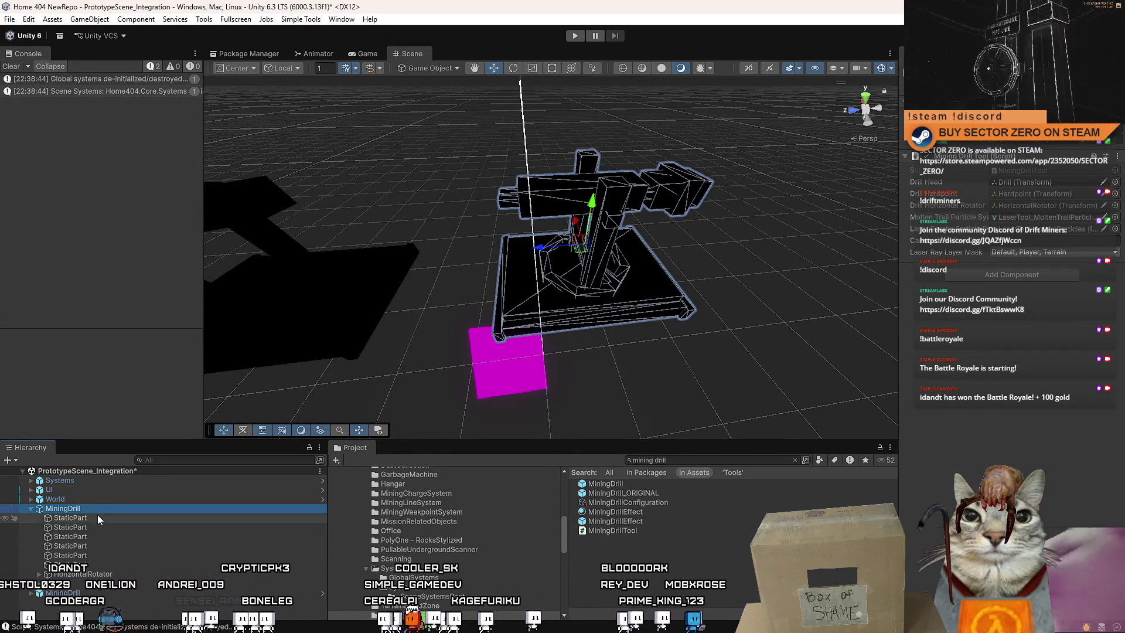
{"action": "mouse_move", "coordinate": [93, 508]}
{"action": "left_mouse_down"}
{"action": "mouse_move", "coordinate": [680, 493]}
{"action": "mouse_move", "coordinate": [634, 481]}
{"action": "left_mouse_up"}
{"action": "left_click", "coordinate": [579, 340]}
Delete both MiningDrill copies from the scene, save it, and start Play mode.
{"action": "left_click", "coordinate": [132, 509]}
{"action": "left_click", "coordinate": [70, 592]}
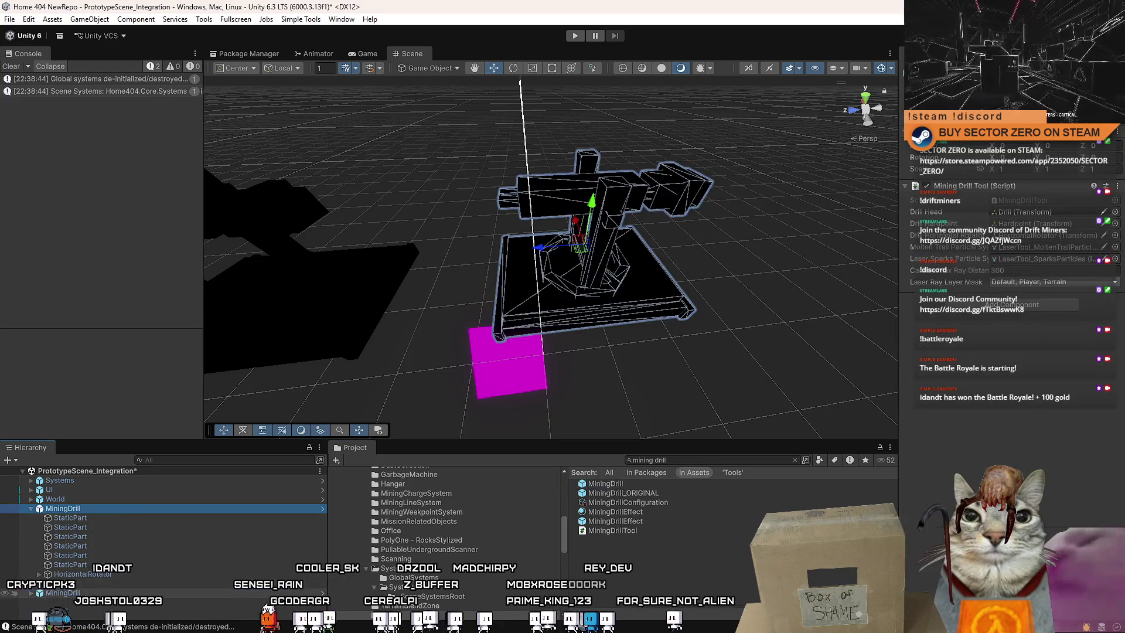
{"action": "key", "text": "Delete"}
{"action": "left_click", "coordinate": [92, 511]}
{"action": "key", "text": "Delete"}
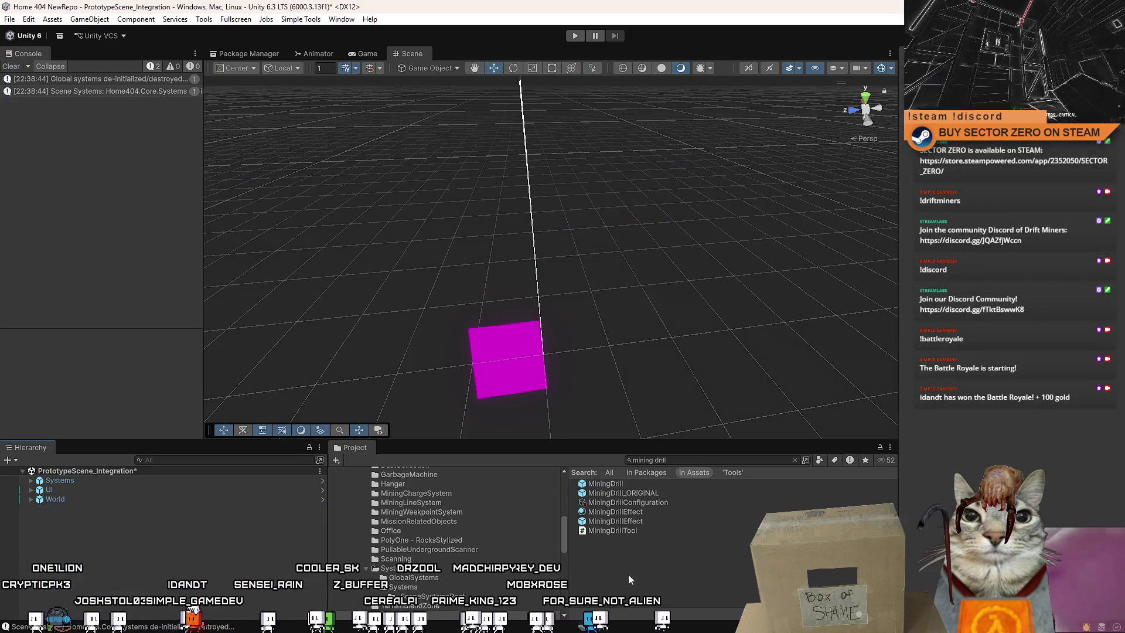
{"action": "key", "text": "ctrl+s"}
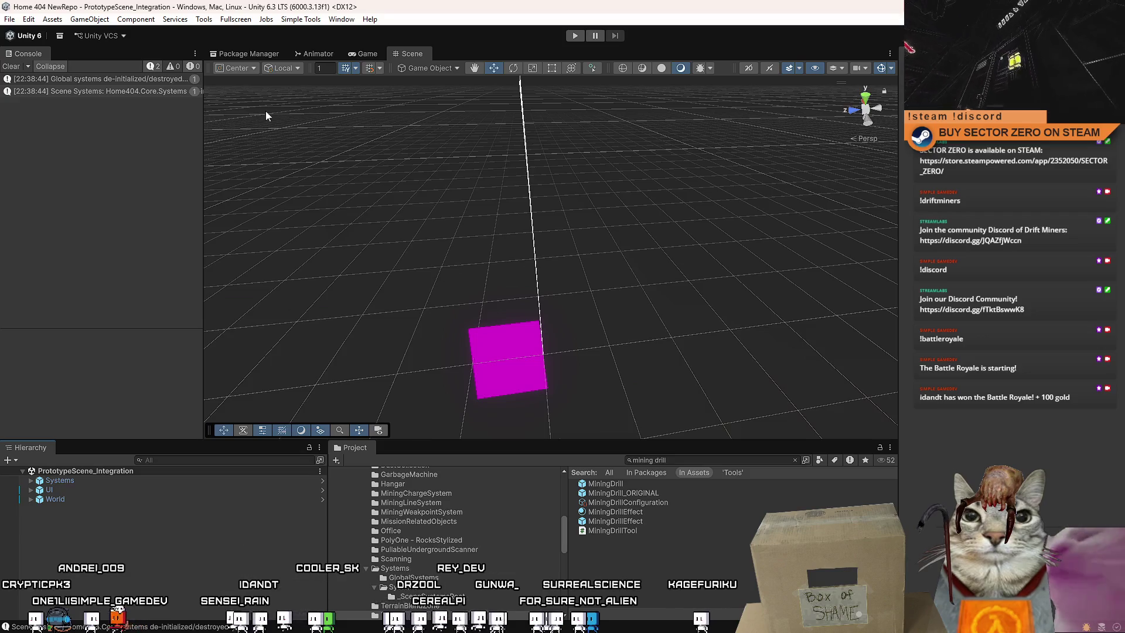
{"action": "left_click", "coordinate": [574, 35]}
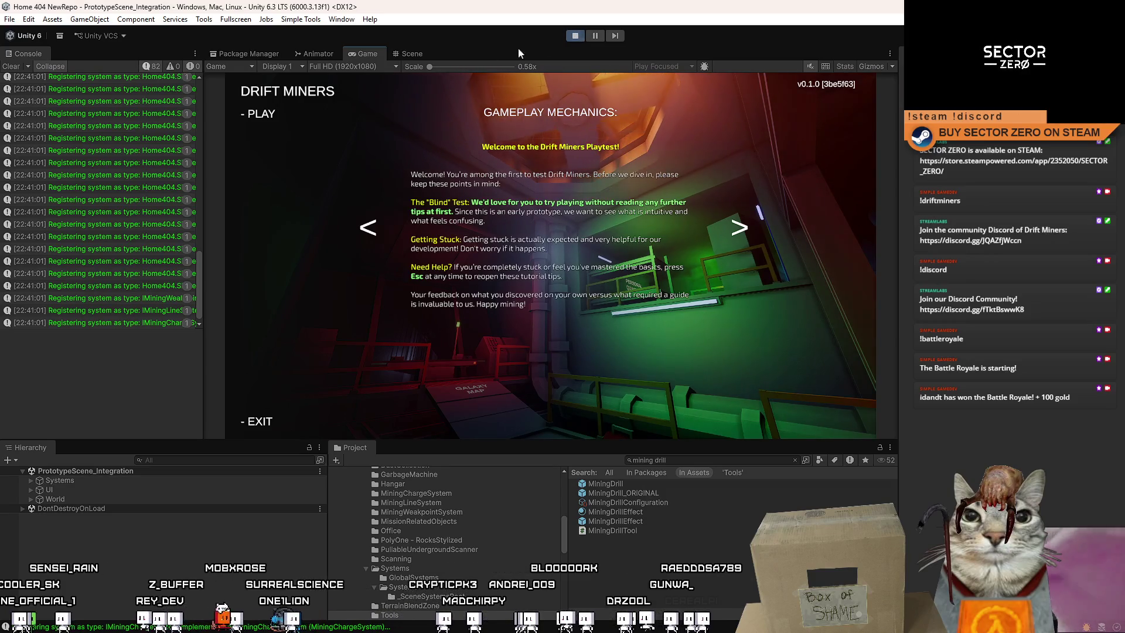
Drive the rover through the hangar tunnel, try third-person view, then pause and view the Scene.
{"action": "left_click", "coordinate": [258, 114]}
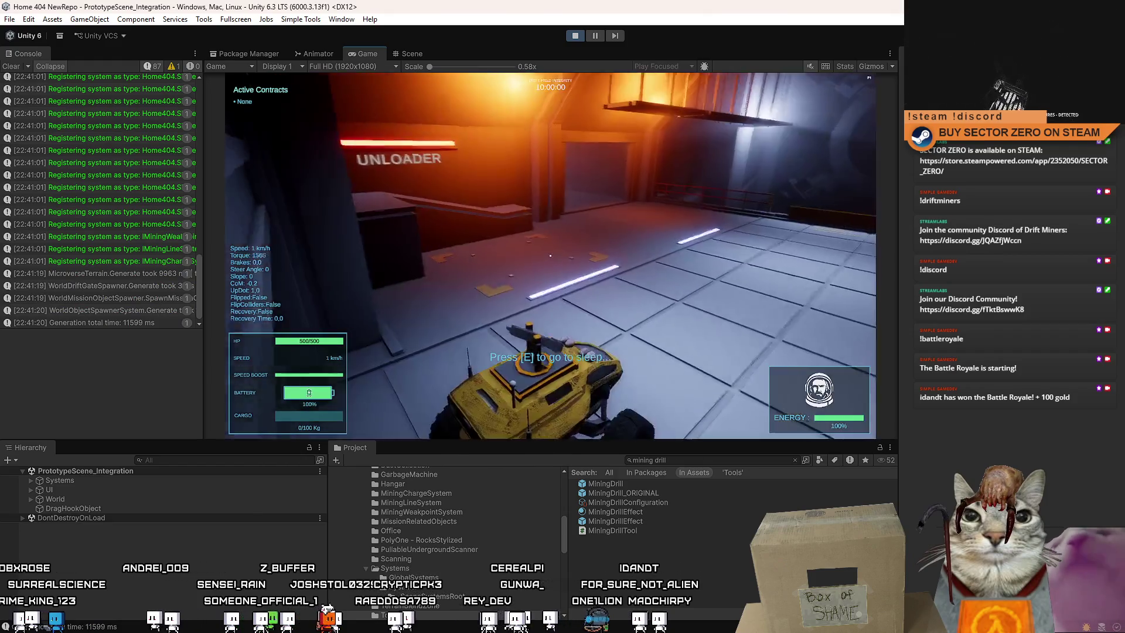
{"action": "key", "text": "w"}
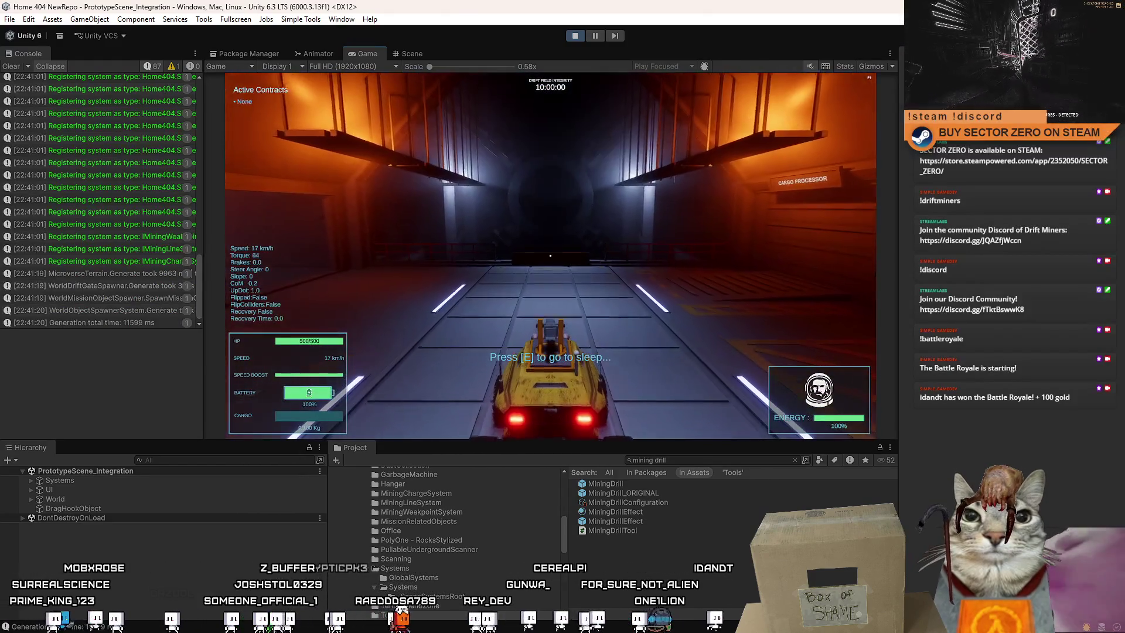
{"action": "key", "text": "s"}
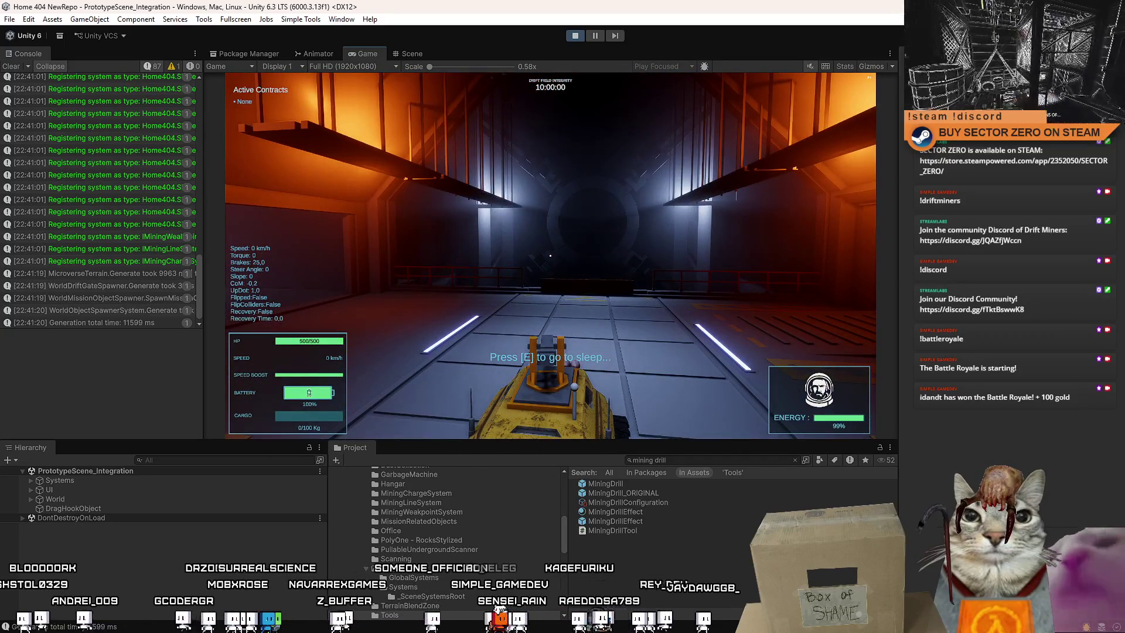
{"action": "key", "text": "c"}
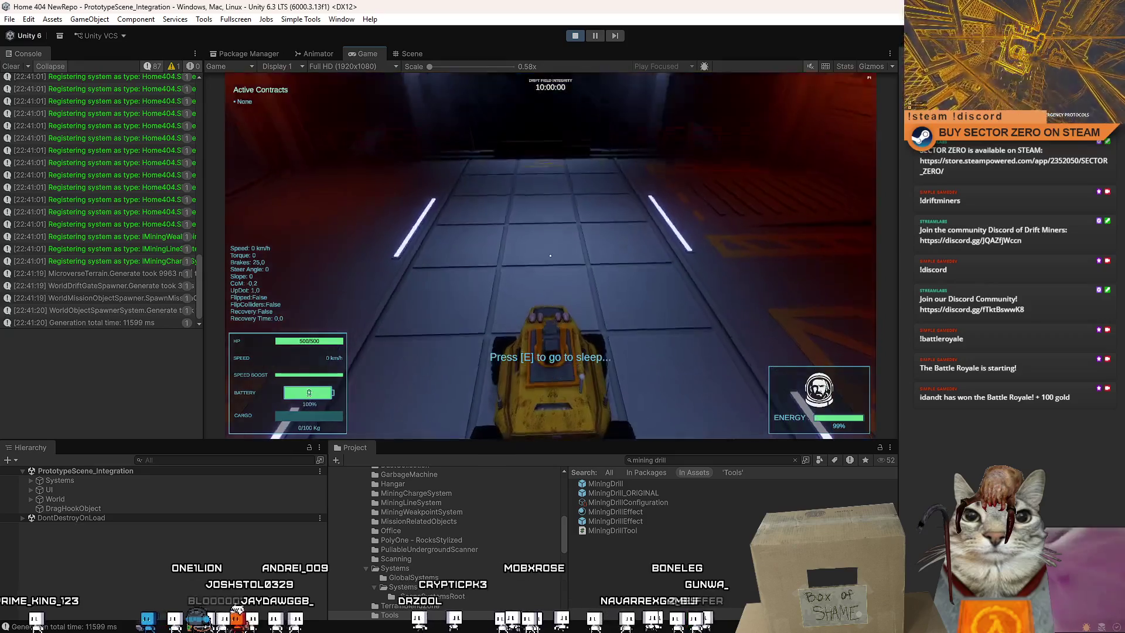
{"action": "key", "text": "Escape"}
{"action": "key", "text": "Escape"}
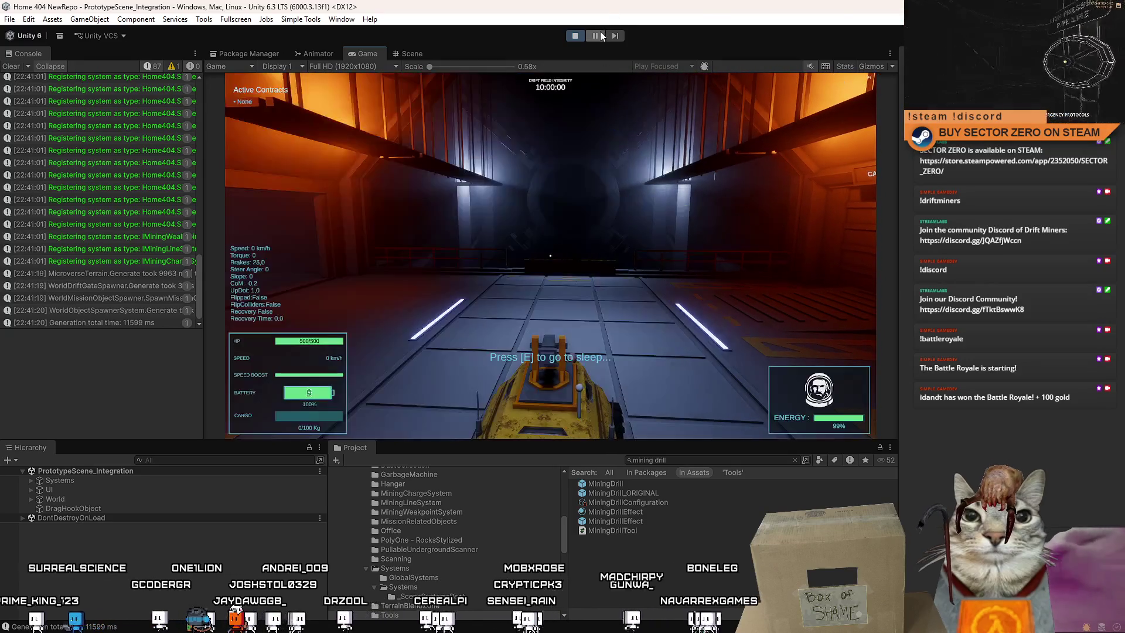
{"action": "left_click", "coordinate": [423, 55]}
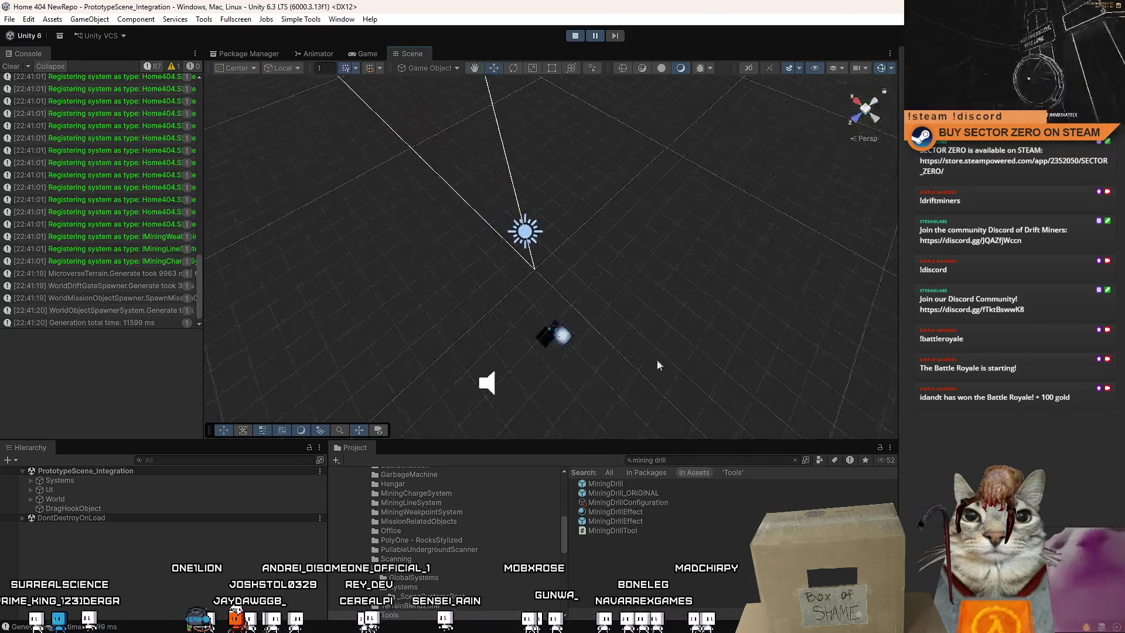
Duplicate PipePart_8_Hollow on the drill base and move the copy above HorizontalRotator.
{"action": "left_click", "coordinate": [193, 460]}
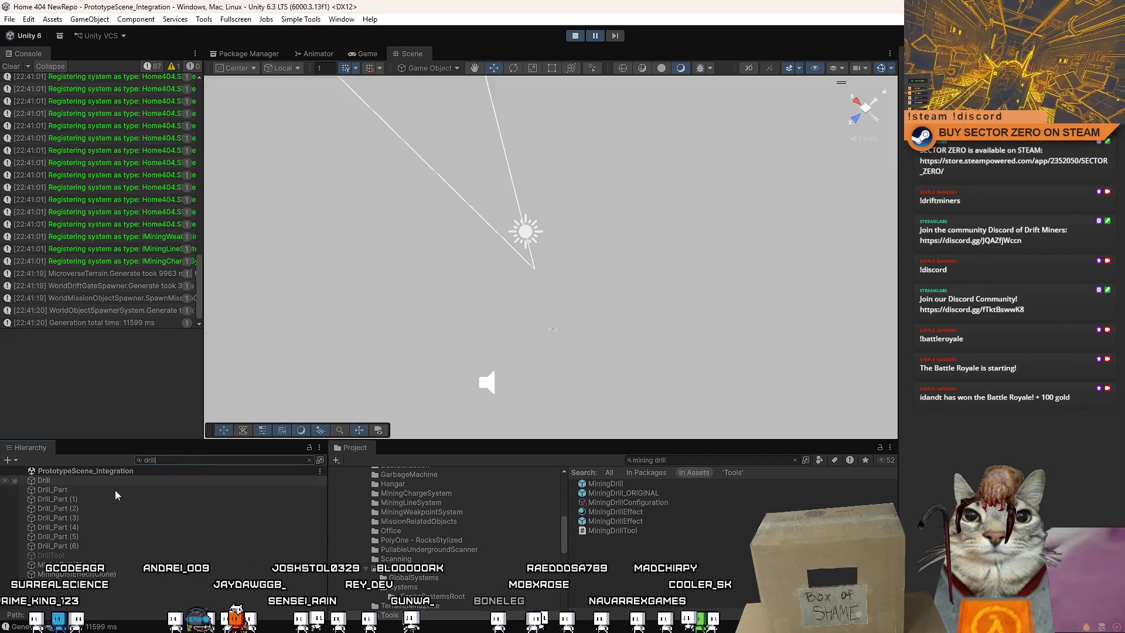
{"action": "type", "text": "drill"}
{"action": "left_click", "coordinate": [109, 494]}
{"action": "key", "text": "f"}
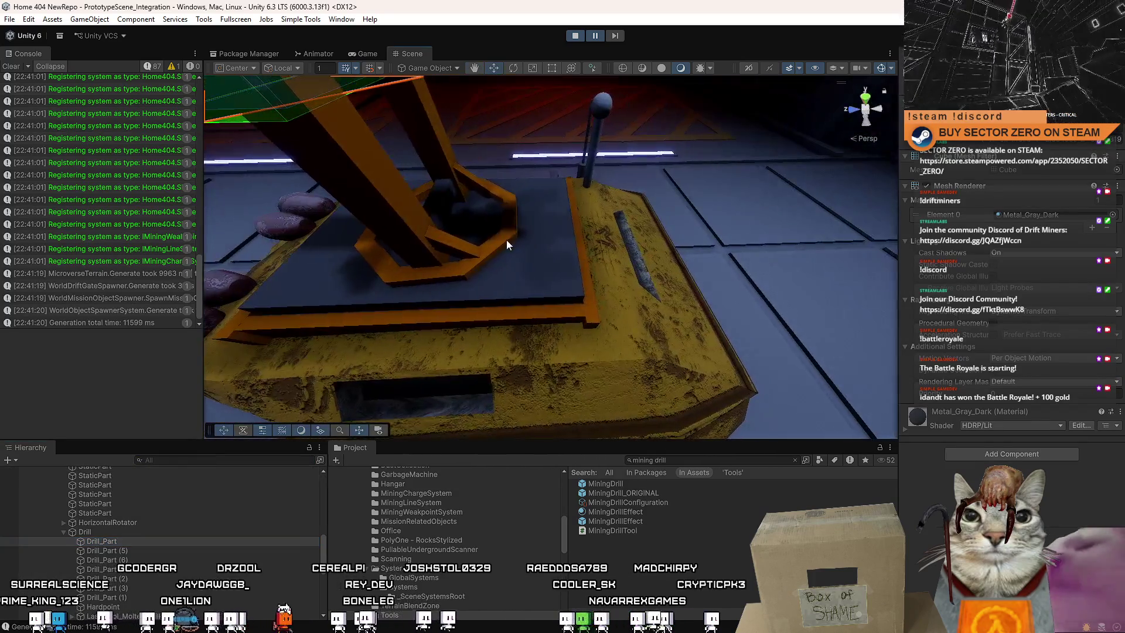
{"action": "left_click", "coordinate": [506, 240]}
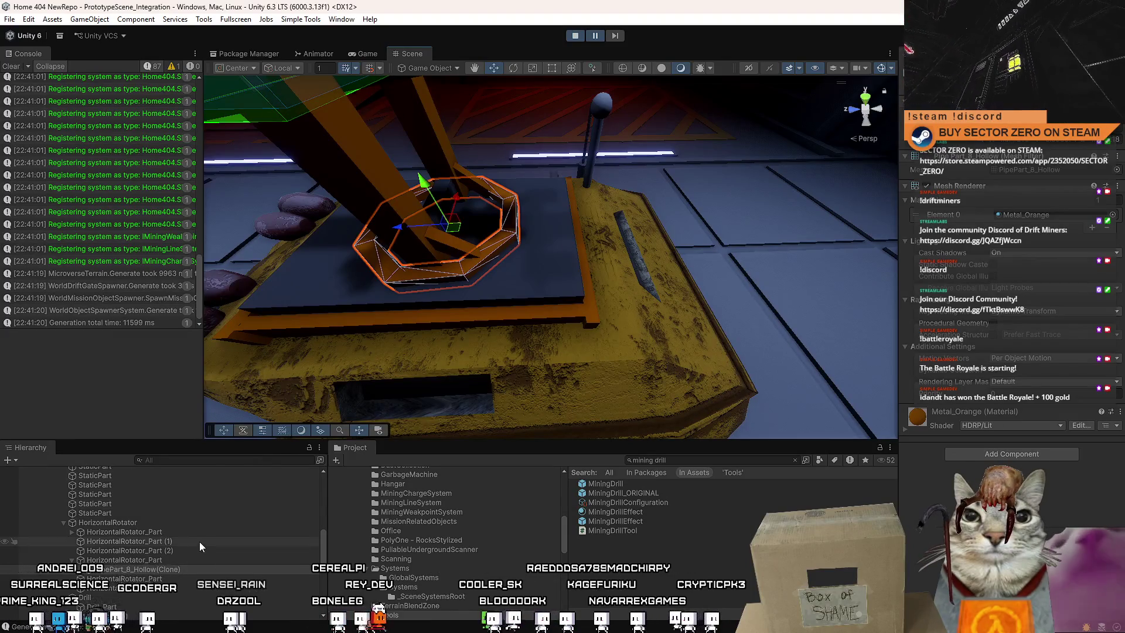
{"action": "right_click", "coordinate": [164, 568]}
{"action": "left_click", "coordinate": [317, 153]}
{"action": "mouse_move", "coordinate": [170, 578]}
{"action": "left_mouse_down"}
{"action": "mouse_move", "coordinate": [170, 515]}
{"action": "mouse_move", "coordinate": [159, 517]}
{"action": "left_mouse_up"}
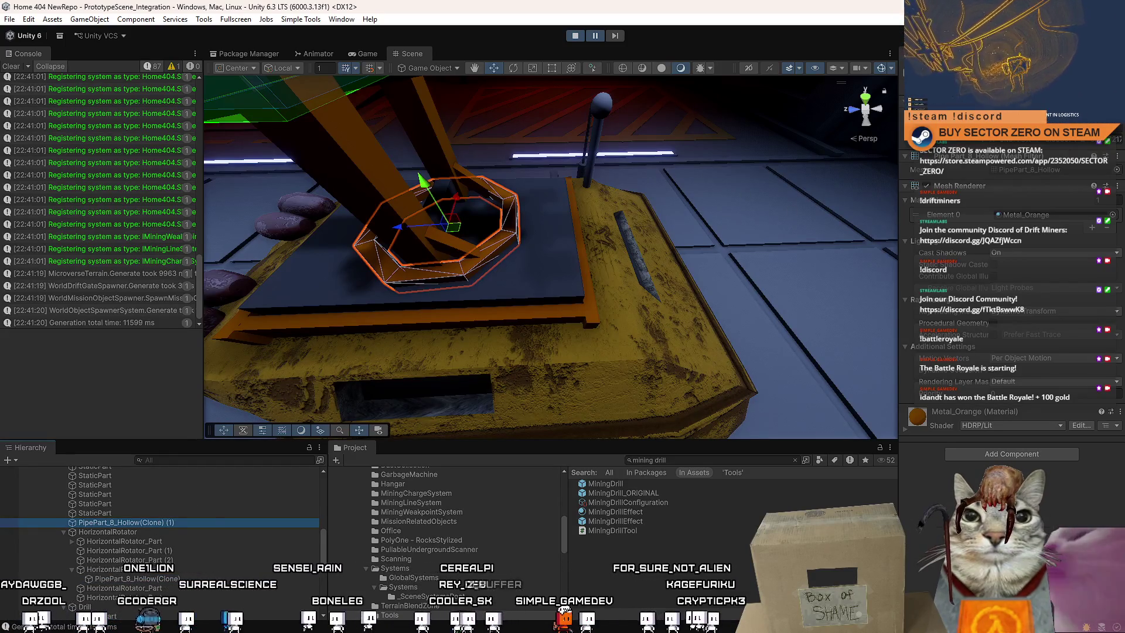
Frame the copied octagonal pipe from above with the Move tool active.
{"action": "key", "text": "f"}
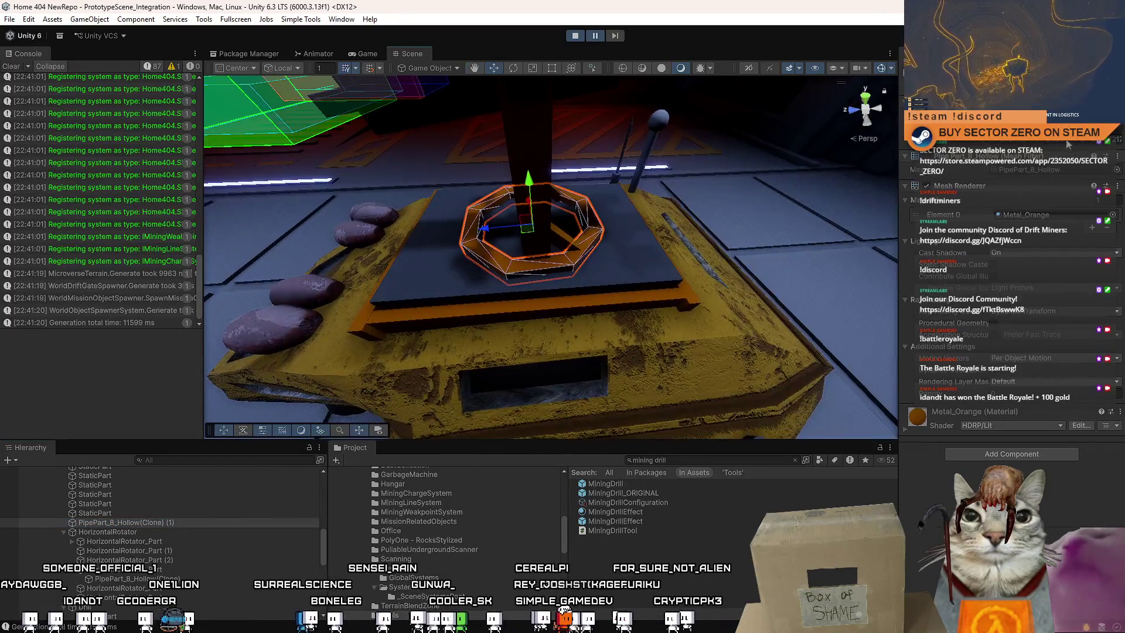
{"action": "mouse_move", "coordinate": [464, 188]}
{"action": "left_mouse_down"}
{"action": "mouse_move", "coordinate": [465, 239]}
{"action": "mouse_move", "coordinate": [550, 214]}
{"action": "mouse_move", "coordinate": [619, 143]}
{"action": "mouse_move", "coordinate": [869, 149]}
{"action": "mouse_move", "coordinate": [593, 125]}
{"action": "mouse_move", "coordinate": [574, 145]}
{"action": "left_mouse_up"}
{"action": "key", "text": "r"}
{"action": "key", "text": "w"}
{"action": "scroll", "coordinate": [568, 151], "scroll_direction": "up", "scroll_amount": 5}
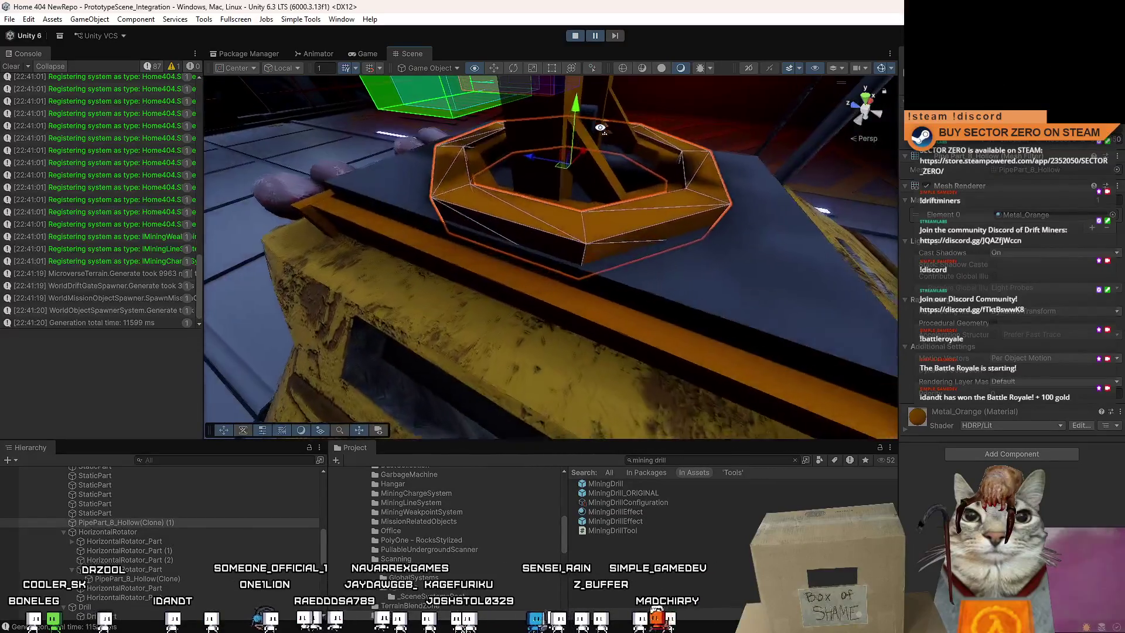
Nudge the octagonal pipe and select the long StaticPart bar on the drill base.
{"action": "left_click_drag", "start_coordinate": [682, 150], "coordinate": [685, 150]}
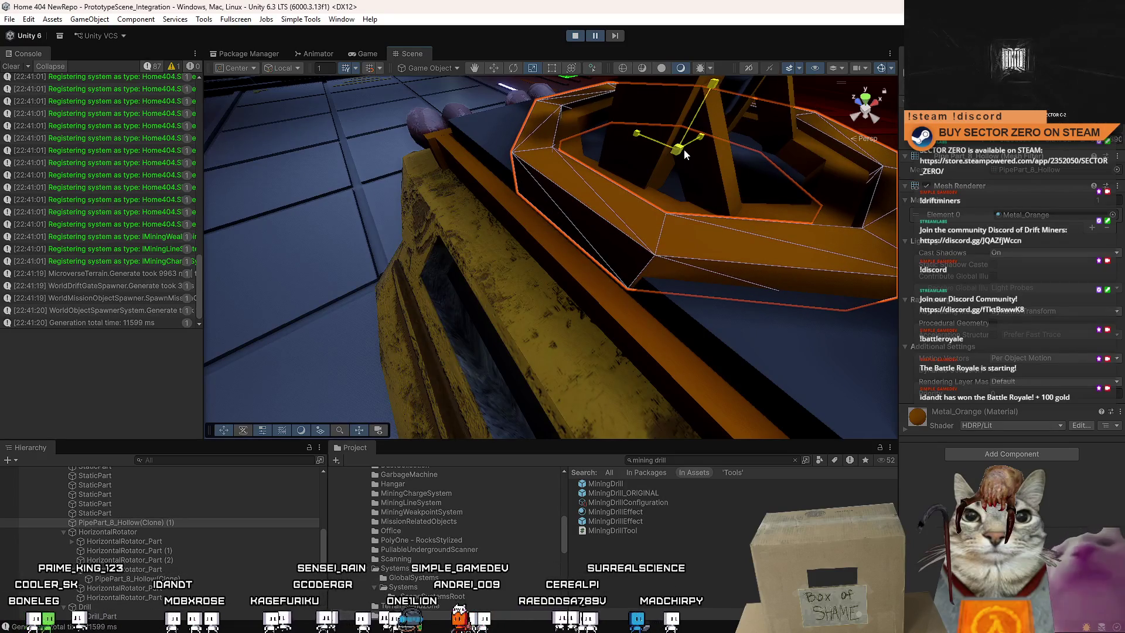
{"action": "mouse_move", "coordinate": [683, 150]}
{"action": "left_mouse_down"}
{"action": "mouse_move", "coordinate": [550, 266]}
{"action": "mouse_move", "coordinate": [789, 279]}
{"action": "mouse_move", "coordinate": [617, 258]}
{"action": "mouse_move", "coordinate": [638, 273]}
{"action": "left_mouse_up"}
{"action": "mouse_move", "coordinate": [525, 368]}
{"action": "left_mouse_down"}
{"action": "mouse_move", "coordinate": [434, 231]}
{"action": "mouse_move", "coordinate": [606, 229]}
{"action": "mouse_move", "coordinate": [658, 187]}
{"action": "mouse_move", "coordinate": [567, 231]}
{"action": "left_mouse_up"}
{"action": "left_click", "coordinate": [568, 230]}
{"action": "left_click", "coordinate": [562, 280]}
{"action": "left_click", "coordinate": [614, 307]}
{"action": "mouse_move", "coordinate": [614, 307]}
{"action": "left_mouse_down"}
{"action": "mouse_move", "coordinate": [568, 272]}
{"action": "mouse_move", "coordinate": [560, 230]}
{"action": "left_mouse_up"}
Duplicate the long bar and slide the copy into place as a ramp against the wall.
{"action": "key", "text": "ctrl+d"}
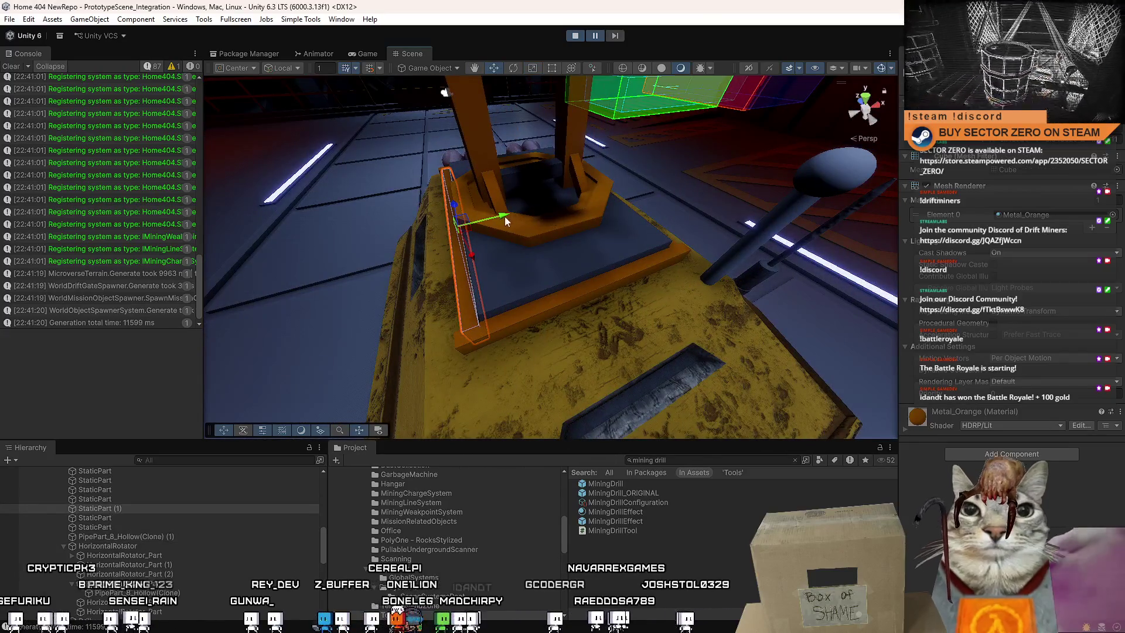
{"action": "key", "text": "f"}
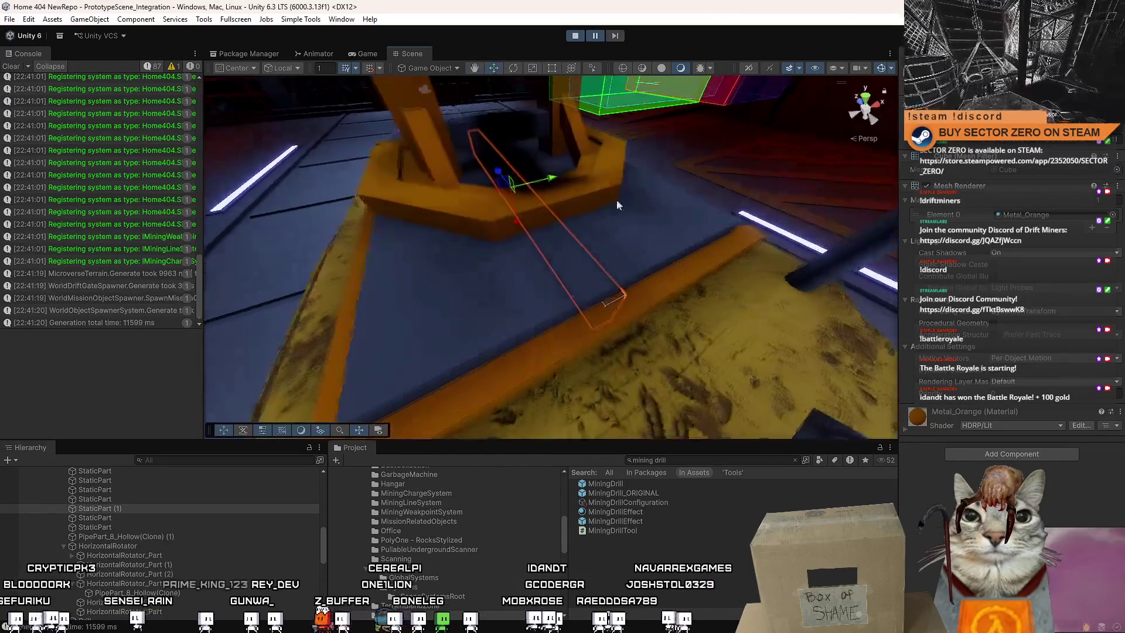
{"action": "mouse_move", "coordinate": [518, 221]}
{"action": "left_mouse_down"}
{"action": "mouse_move", "coordinate": [517, 195]}
{"action": "mouse_move", "coordinate": [516, 210]}
{"action": "mouse_move", "coordinate": [698, 201]}
{"action": "mouse_move", "coordinate": [498, 186]}
{"action": "mouse_move", "coordinate": [507, 184]}
{"action": "left_mouse_up"}
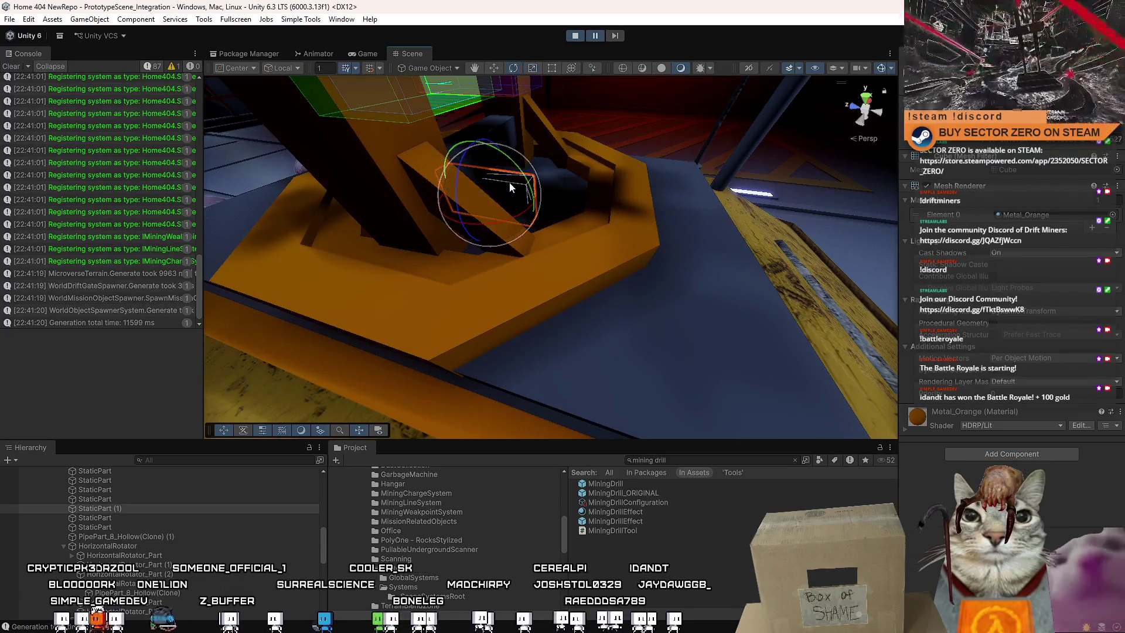
{"action": "key", "text": "w"}
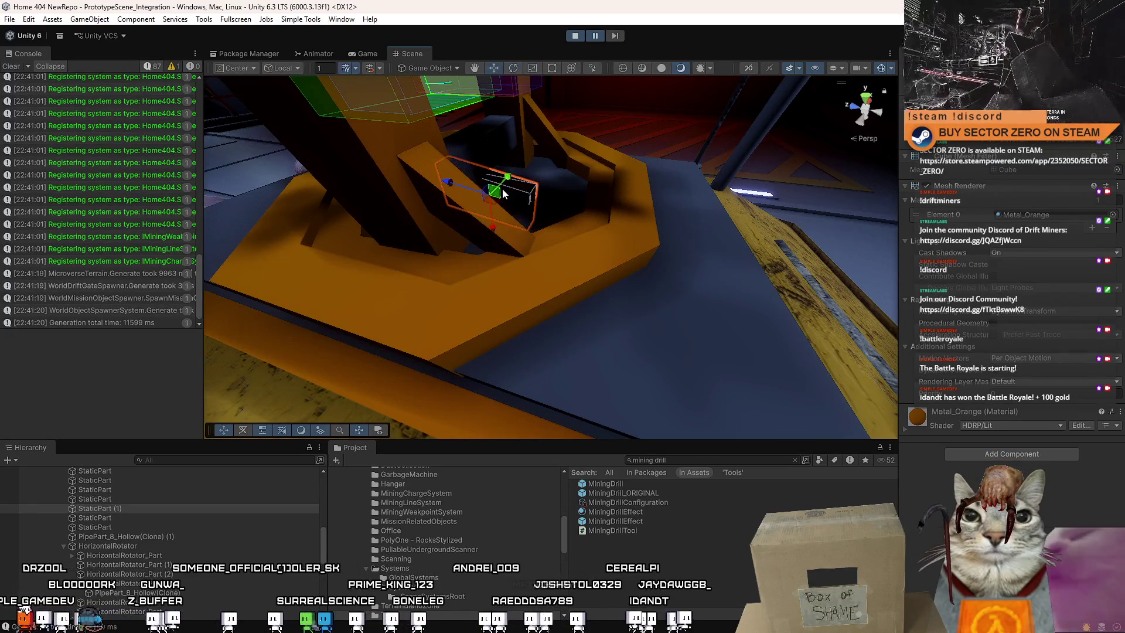
{"action": "mouse_move", "coordinate": [516, 190]}
{"action": "left_mouse_down"}
{"action": "mouse_move", "coordinate": [693, 220]}
{"action": "mouse_move", "coordinate": [479, 214]}
{"action": "mouse_move", "coordinate": [742, 221]}
{"action": "left_mouse_up"}
{"action": "mouse_move", "coordinate": [632, 191]}
{"action": "left_mouse_down"}
{"action": "mouse_move", "coordinate": [652, 198]}
{"action": "mouse_move", "coordinate": [502, 214]}
{"action": "mouse_move", "coordinate": [700, 218]}
{"action": "mouse_move", "coordinate": [620, 222]}
{"action": "left_mouse_up"}
{"action": "key", "text": "w"}
{"action": "mouse_move", "coordinate": [551, 213]}
{"action": "left_mouse_down"}
{"action": "mouse_move", "coordinate": [523, 201]}
{"action": "mouse_move", "coordinate": [542, 212]}
{"action": "left_mouse_up"}
Duplicate the orange ramp block and add the second block to the selection.
{"action": "left_click", "coordinate": [553, 214]}
{"action": "mouse_move", "coordinate": [669, 219]}
{"action": "left_mouse_down"}
{"action": "mouse_move", "coordinate": [645, 261]}
{"action": "mouse_move", "coordinate": [504, 257]}
{"action": "mouse_move", "coordinate": [517, 259]}
{"action": "left_mouse_up"}
{"action": "key", "text": "ctrl+d"}
{"action": "left_click", "coordinate": [517, 260], "text": "shift"}
Duplicate the selected pair of orange bracing blocks and slide the copies to the right.
{"action": "key", "text": "x"}
{"action": "key", "text": "f"}
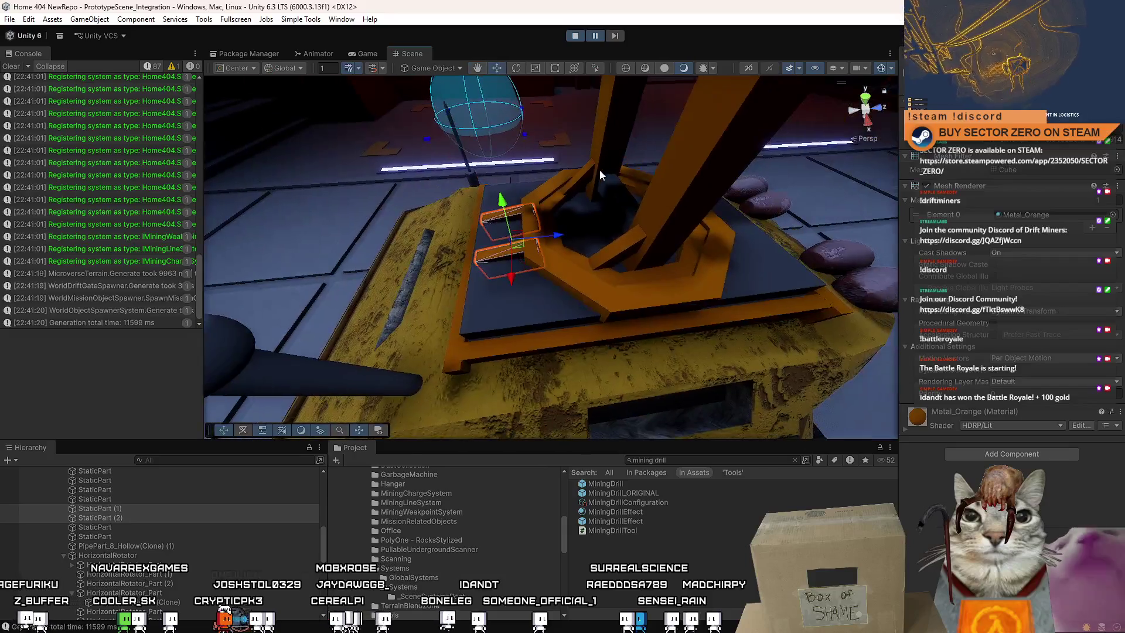
{"action": "left_click_drag", "start_coordinate": [642, 192], "coordinate": [606, 195]}
{"action": "key", "text": "ctrl+d"}
{"action": "key", "text": "e"}
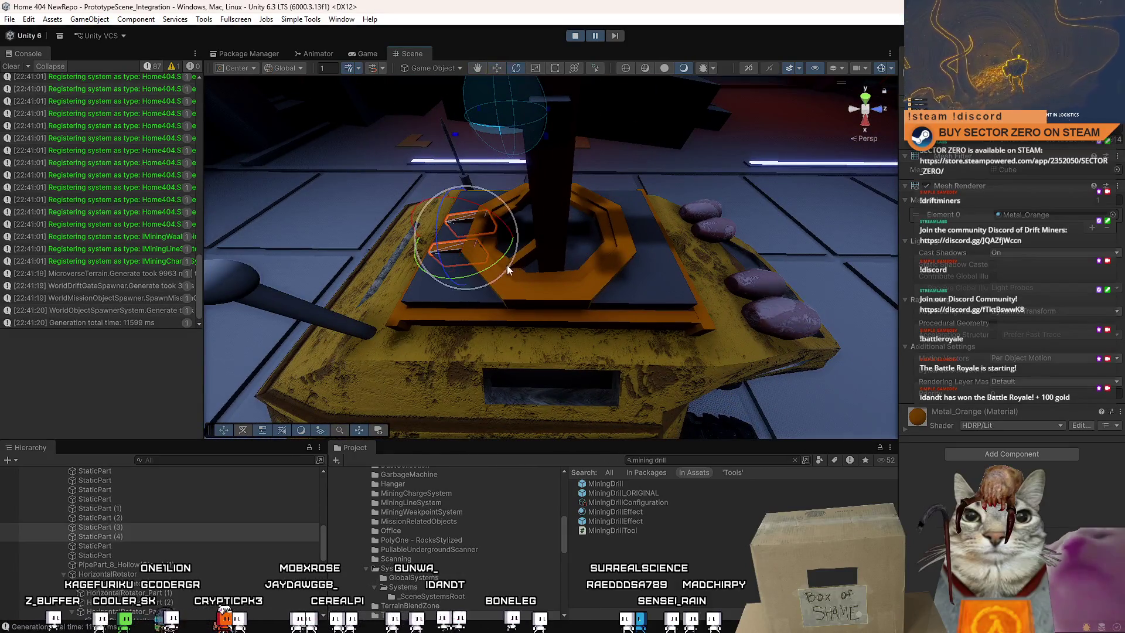
{"action": "key", "text": "w"}
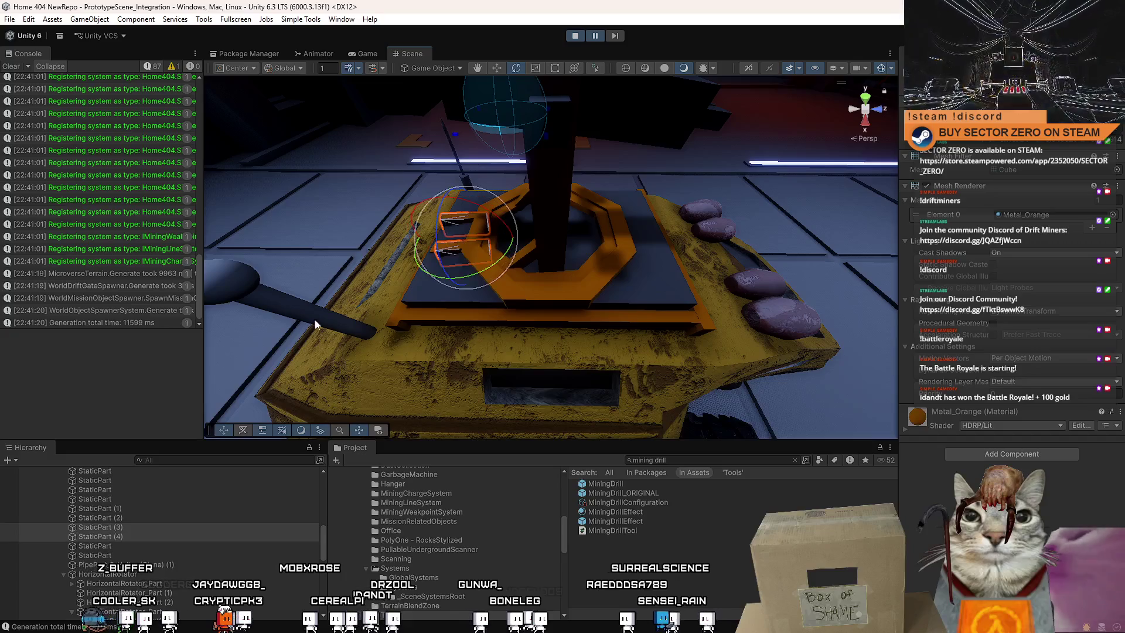
{"action": "left_click_drag", "start_coordinate": [514, 245], "coordinate": [660, 242]}
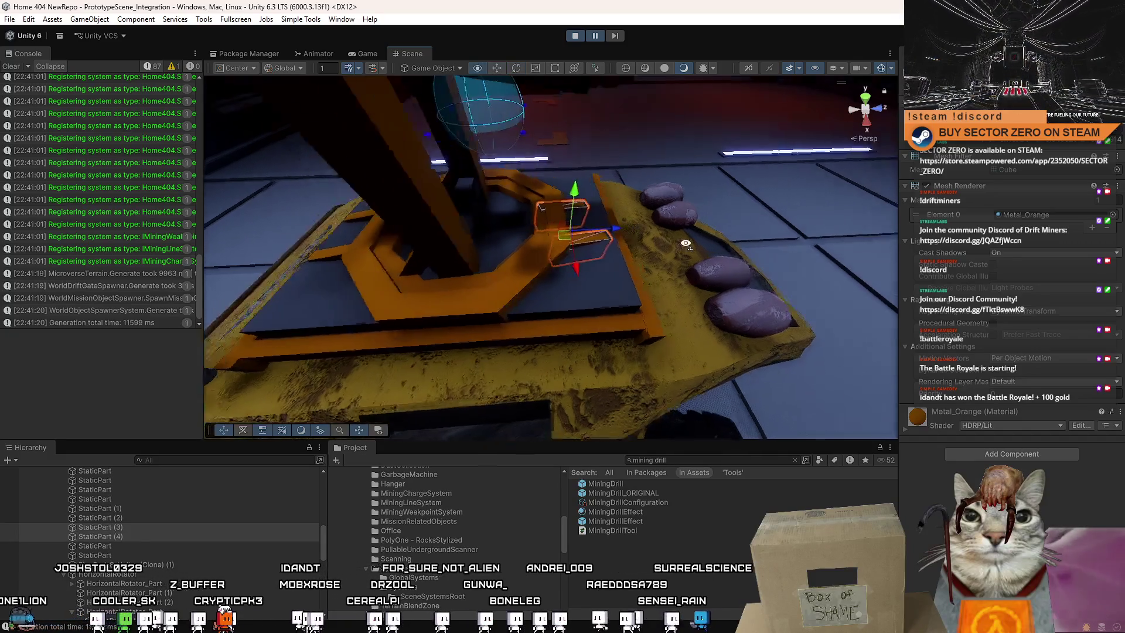
Turn the copied bracing blocks around the vertical axis and shift them along Z.
{"action": "right_click", "coordinate": [595, 244]}
{"action": "mouse_move", "coordinate": [507, 199]}
{"action": "left_mouse_down"}
{"action": "mouse_move", "coordinate": [630, 240]}
{"action": "mouse_move", "coordinate": [656, 235]}
{"action": "left_mouse_up"}
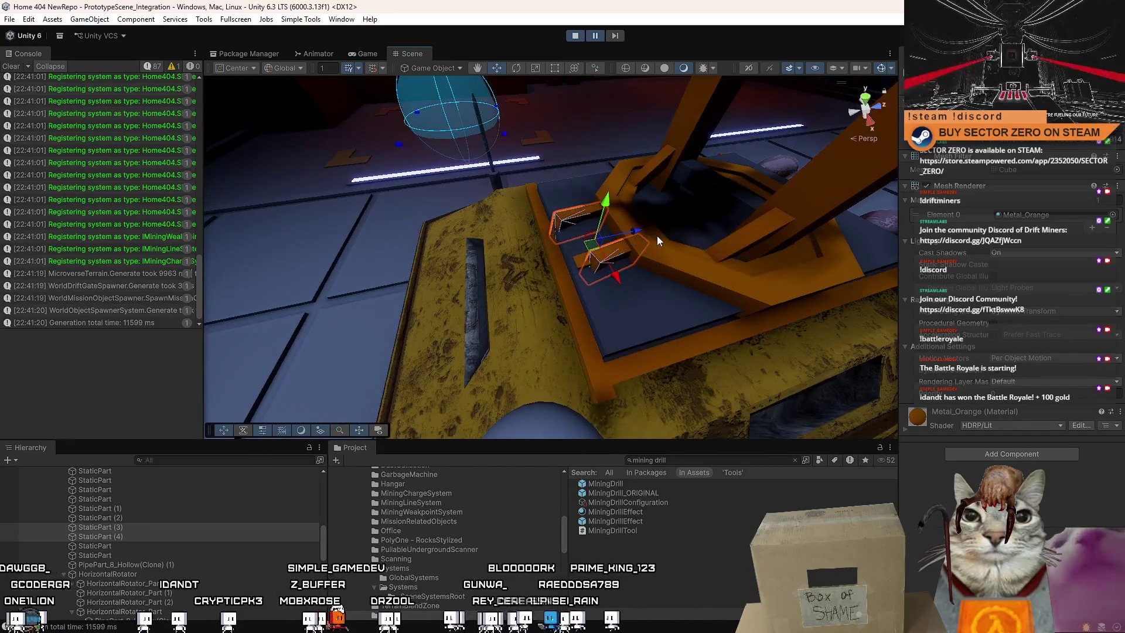
{"action": "key", "text": "e"}
{"action": "left_click_drag", "start_coordinate": [588, 278], "coordinate": [522, 282]}
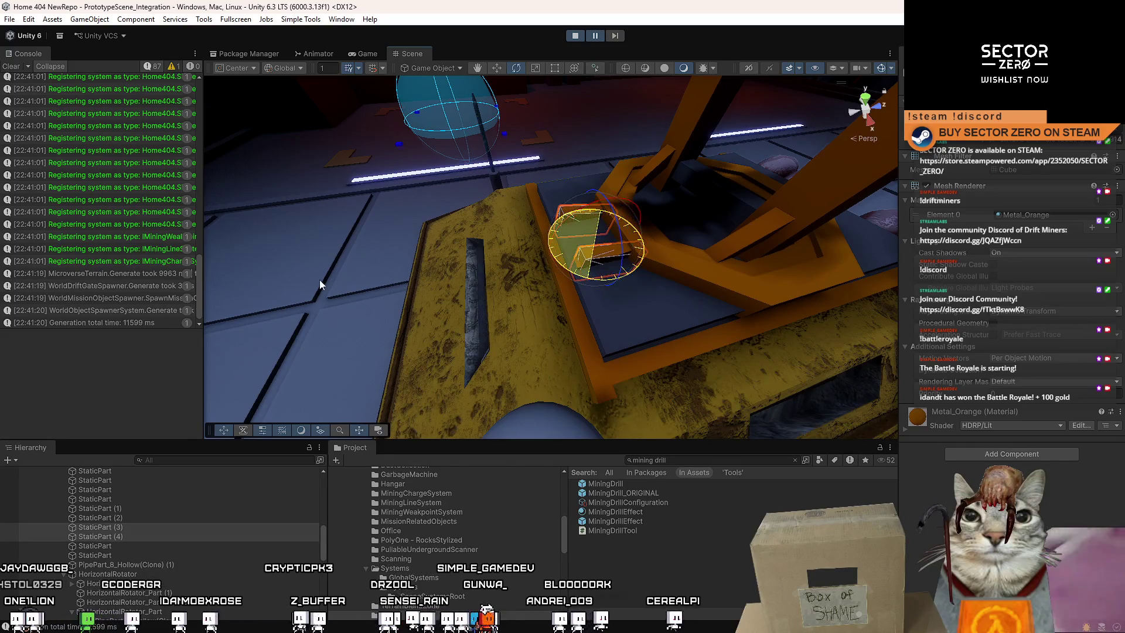
{"action": "left_click_drag", "start_coordinate": [318, 279], "coordinate": [498, 209]}
{"action": "key", "text": "w"}
{"action": "mouse_move", "coordinate": [449, 244]}
{"action": "left_mouse_down"}
{"action": "mouse_move", "coordinate": [578, 246]}
{"action": "mouse_move", "coordinate": [545, 237]}
{"action": "mouse_move", "coordinate": [563, 291]}
{"action": "mouse_move", "coordinate": [482, 276]}
{"action": "mouse_move", "coordinate": [533, 290]}
{"action": "mouse_move", "coordinate": [499, 304]}
{"action": "mouse_move", "coordinate": [586, 301]}
{"action": "mouse_move", "coordinate": [484, 293]}
{"action": "mouse_move", "coordinate": [624, 234]}
{"action": "mouse_move", "coordinate": [575, 209]}
{"action": "left_mouse_up"}
Try a rotated duplicate of a drill part, then delete it.
{"action": "key", "text": "z"}
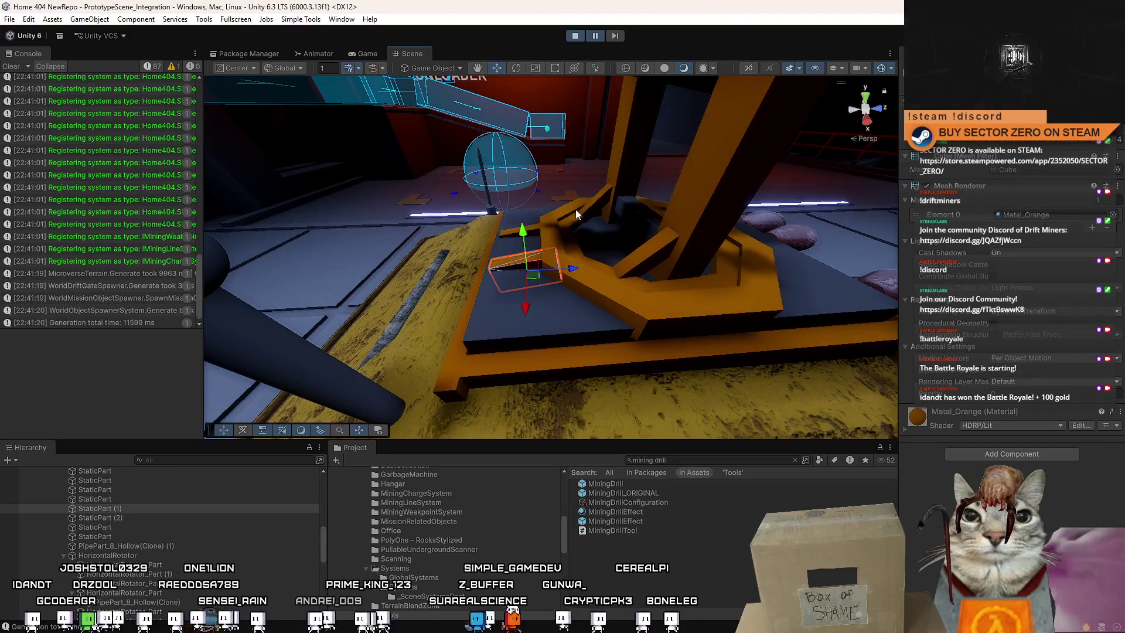
{"action": "key", "text": "z"}
{"action": "key", "text": "x"}
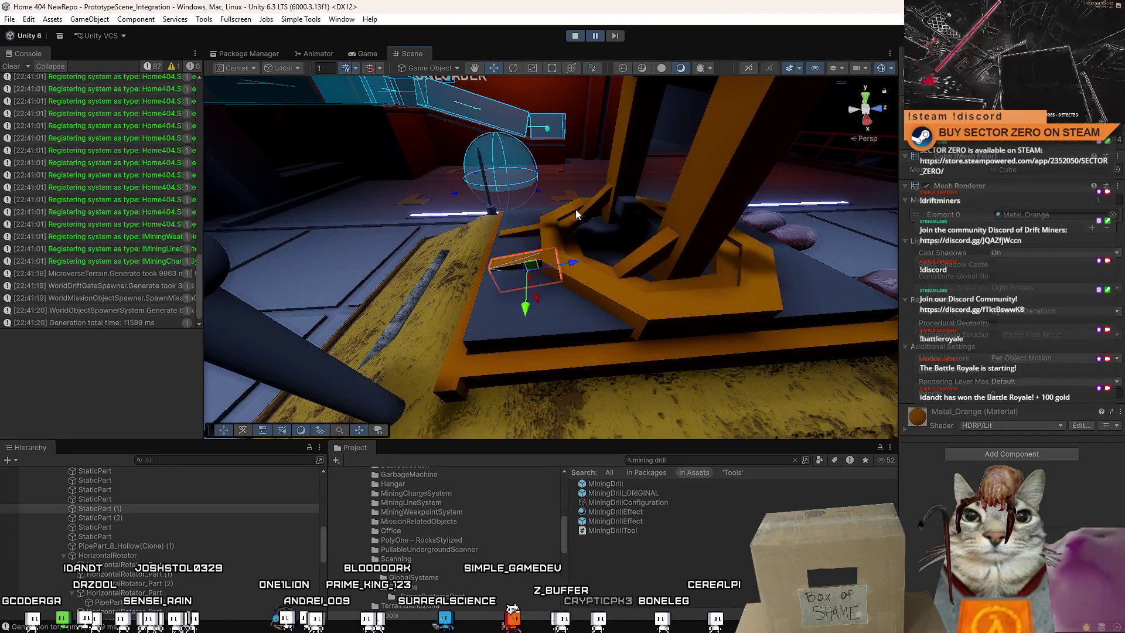
{"action": "key", "text": "x"}
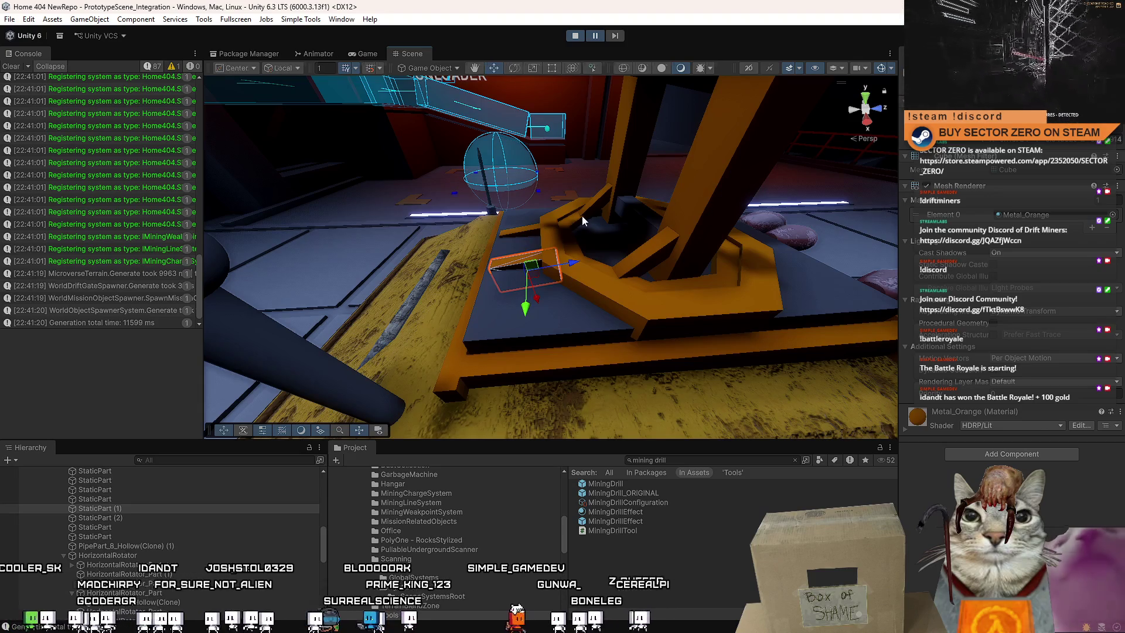
{"action": "mouse_move", "coordinate": [578, 221]}
{"action": "left_mouse_down"}
{"action": "mouse_move", "coordinate": [699, 225]}
{"action": "mouse_move", "coordinate": [583, 232]}
{"action": "left_mouse_up"}
{"action": "key", "text": "ctrl+d"}
{"action": "key", "text": "e"}
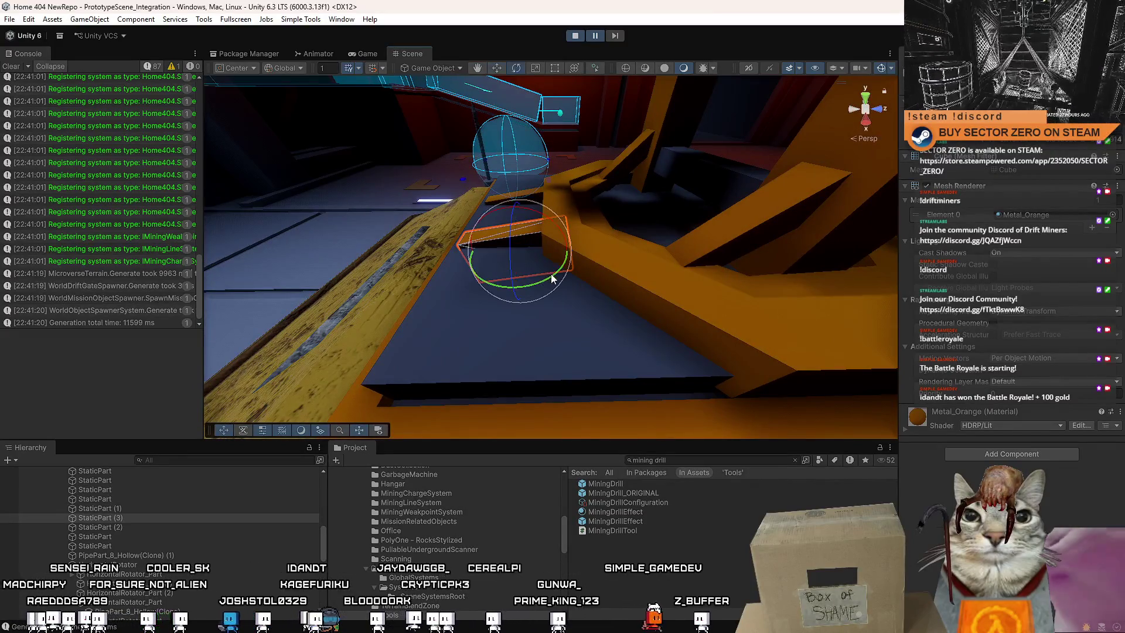
{"action": "left_click_drag", "start_coordinate": [439, 301], "coordinate": [433, 297]}
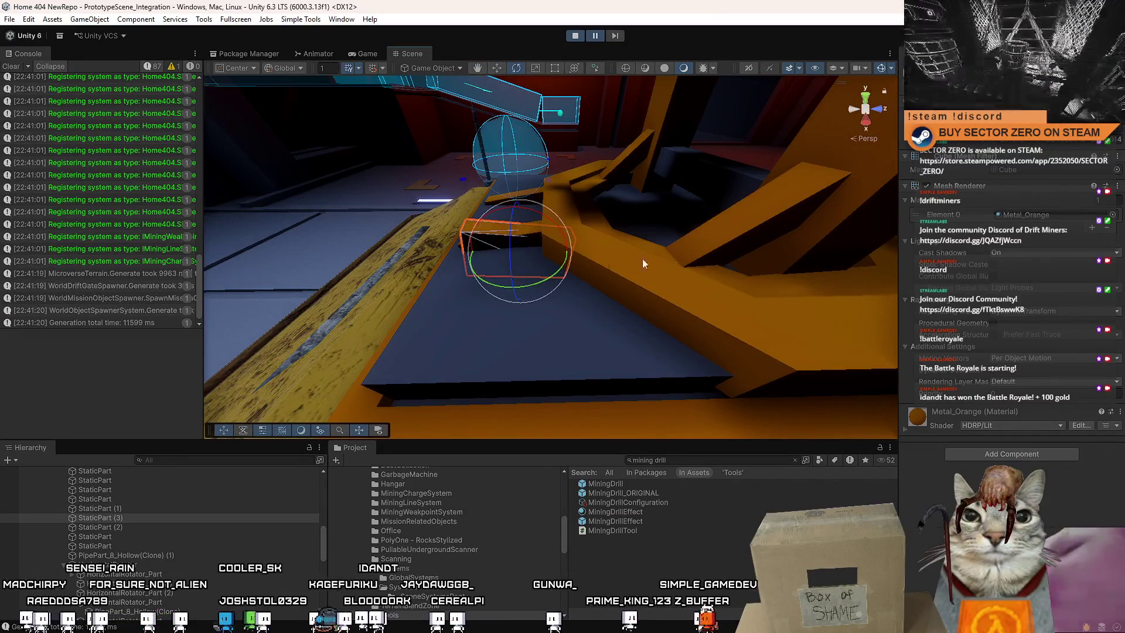
{"action": "left_click_drag", "start_coordinate": [681, 245], "coordinate": [715, 244]}
{"action": "key", "text": "Delete"}
{"action": "mouse_move", "coordinate": [436, 216]}
{"action": "left_mouse_down"}
{"action": "mouse_move", "coordinate": [592, 257]}
{"action": "mouse_move", "coordinate": [549, 237]}
{"action": "left_mouse_up"}
Enlarge one of the drill's static box parts.
{"action": "left_click", "coordinate": [549, 237]}
{"action": "mouse_move", "coordinate": [553, 174]}
{"action": "left_mouse_down"}
{"action": "mouse_move", "coordinate": [643, 129]}
{"action": "mouse_move", "coordinate": [403, 136]}
{"action": "mouse_move", "coordinate": [170, 160]}
{"action": "mouse_move", "coordinate": [73, 131]}
{"action": "mouse_move", "coordinate": [171, 120]}
{"action": "mouse_move", "coordinate": [75, 136]}
{"action": "mouse_move", "coordinate": [459, 137]}
{"action": "mouse_move", "coordinate": [495, 222]}
{"action": "left_mouse_up"}
{"action": "mouse_move", "coordinate": [507, 208]}
{"action": "left_mouse_down"}
{"action": "mouse_move", "coordinate": [503, 198]}
{"action": "mouse_move", "coordinate": [387, 208]}
{"action": "mouse_move", "coordinate": [544, 249]}
{"action": "left_mouse_up"}
{"action": "key", "text": "w"}
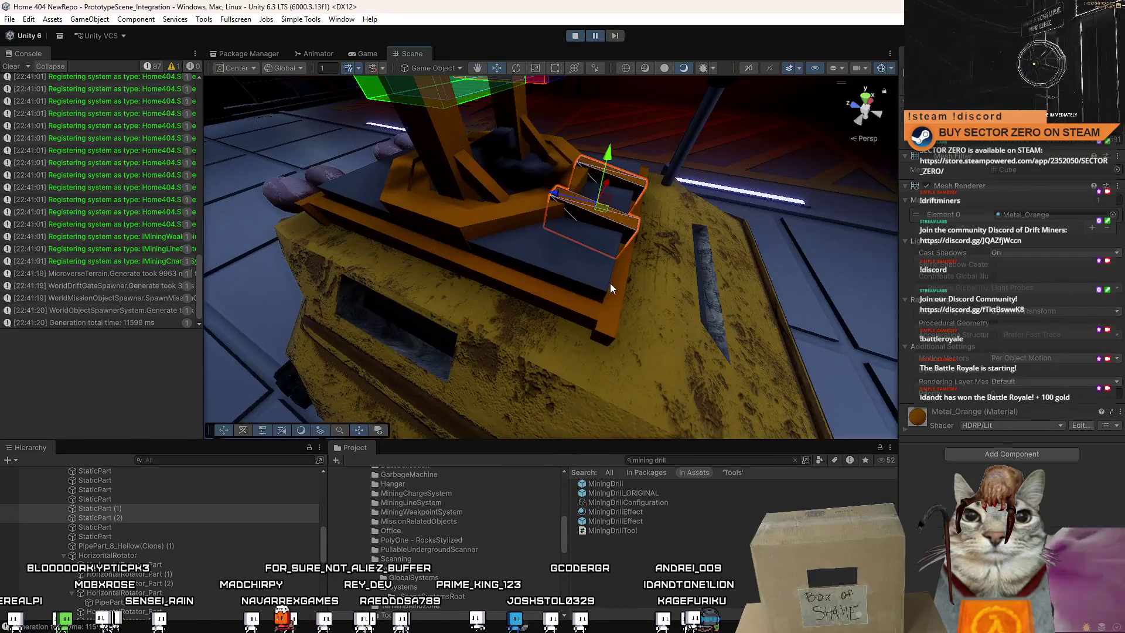
Deactivate the platform panel near the orange beam and return to the running Game view.
{"action": "left_click", "coordinate": [609, 287]}
{"action": "mouse_move", "coordinate": [610, 287]}
{"action": "left_mouse_down", "text": "alt"}
{"action": "mouse_move", "coordinate": [537, 282]}
{"action": "mouse_move", "coordinate": [586, 261]}
{"action": "mouse_move", "coordinate": [602, 268]}
{"action": "mouse_move", "coordinate": [579, 251]}
{"action": "mouse_move", "coordinate": [464, 224]}
{"action": "mouse_move", "coordinate": [495, 241]}
{"action": "mouse_move", "coordinate": [485, 237]}
{"action": "mouse_move", "coordinate": [596, 252]}
{"action": "left_mouse_up", "text": "alt"}
{"action": "left_click", "coordinate": [596, 252]}
{"action": "key", "text": "f"}
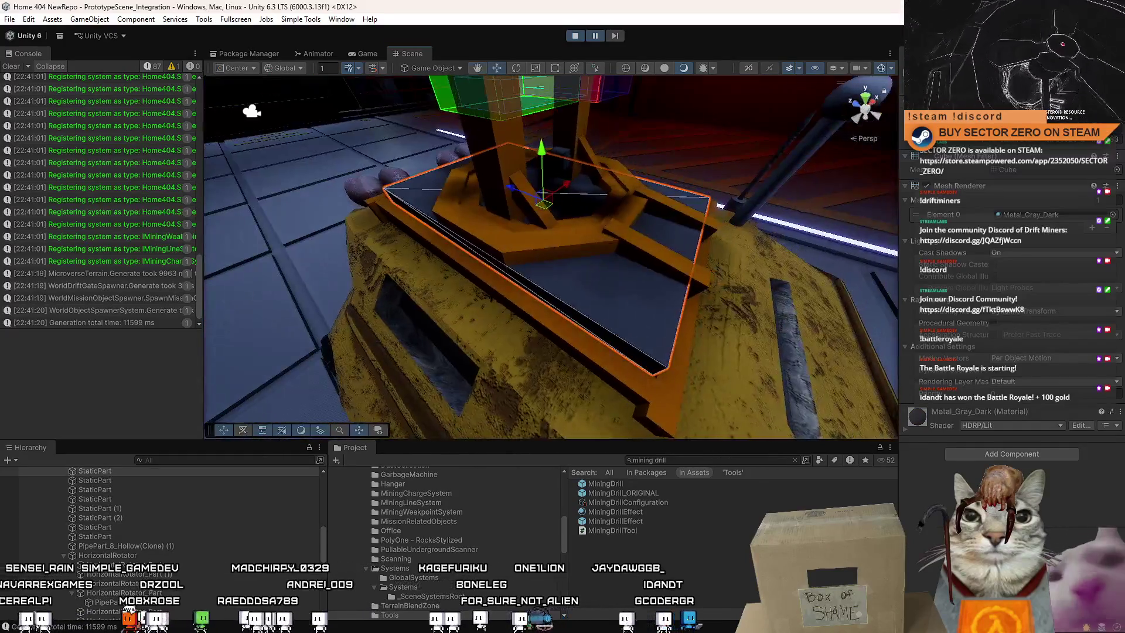
{"action": "key", "text": "alt+shift+a"}
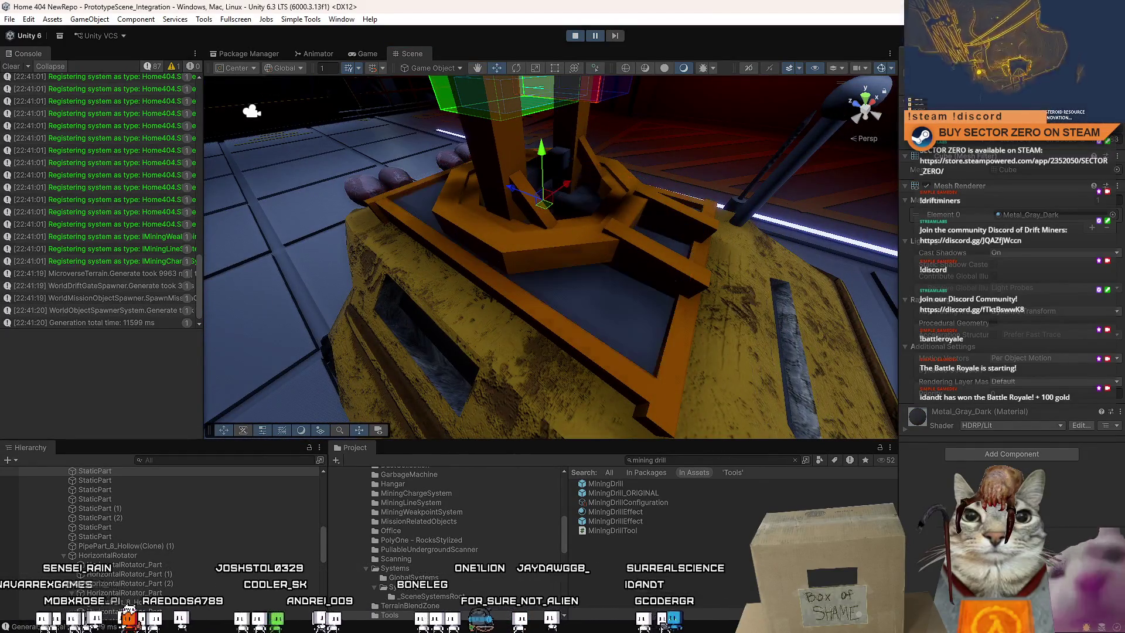
{"action": "left_click_drag", "start_coordinate": [501, 197], "coordinate": [373, 199], "text": "alt"}
{"action": "mouse_move", "coordinate": [603, 234]}
{"action": "left_mouse_down", "text": "alt"}
{"action": "mouse_move", "coordinate": [457, 217]}
{"action": "mouse_move", "coordinate": [410, 175]}
{"action": "left_mouse_up", "text": "alt"}
{"action": "left_click", "coordinate": [364, 54]}
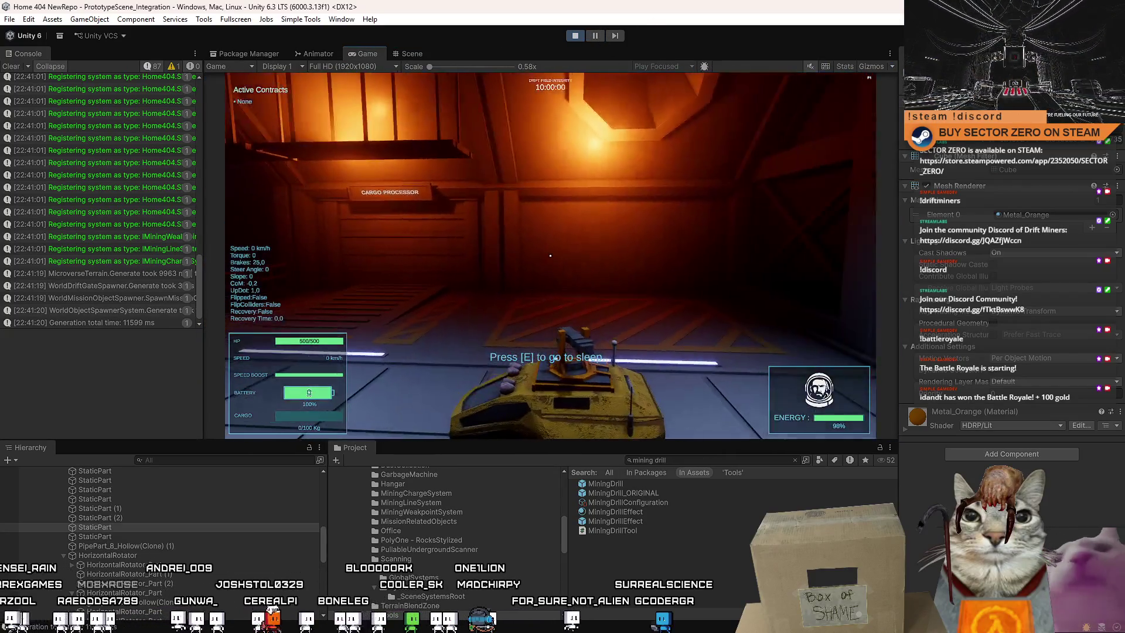
Drive the rover down the corridor and stop it at the Drift Gate.
{"action": "key", "text": "w"}
{"action": "key", "text": "s"}
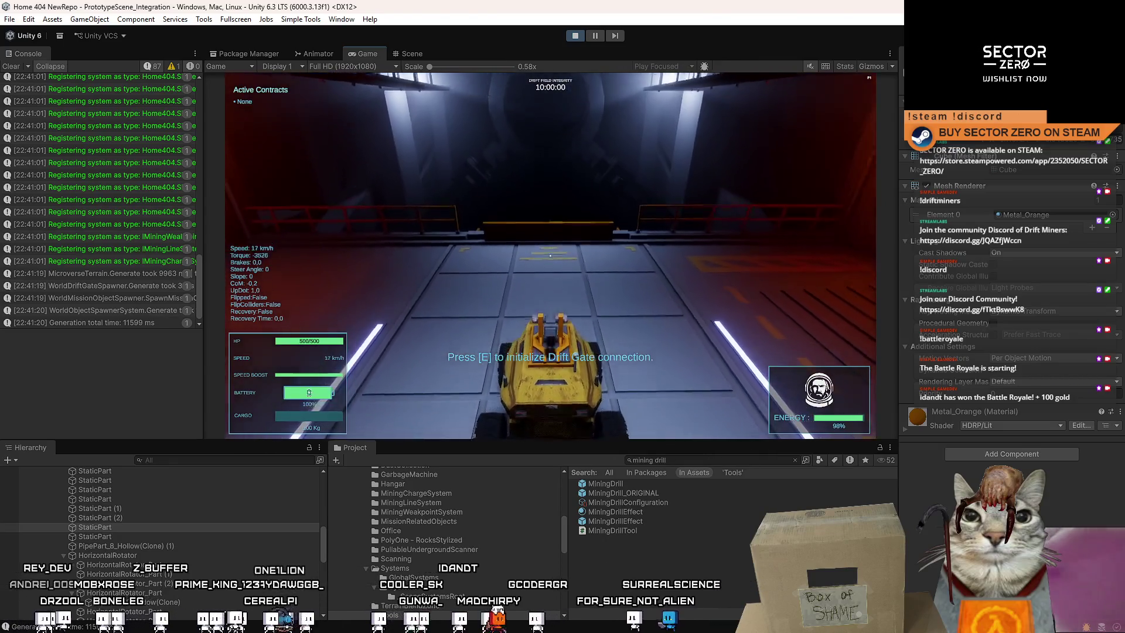
{"action": "key", "text": "w"}
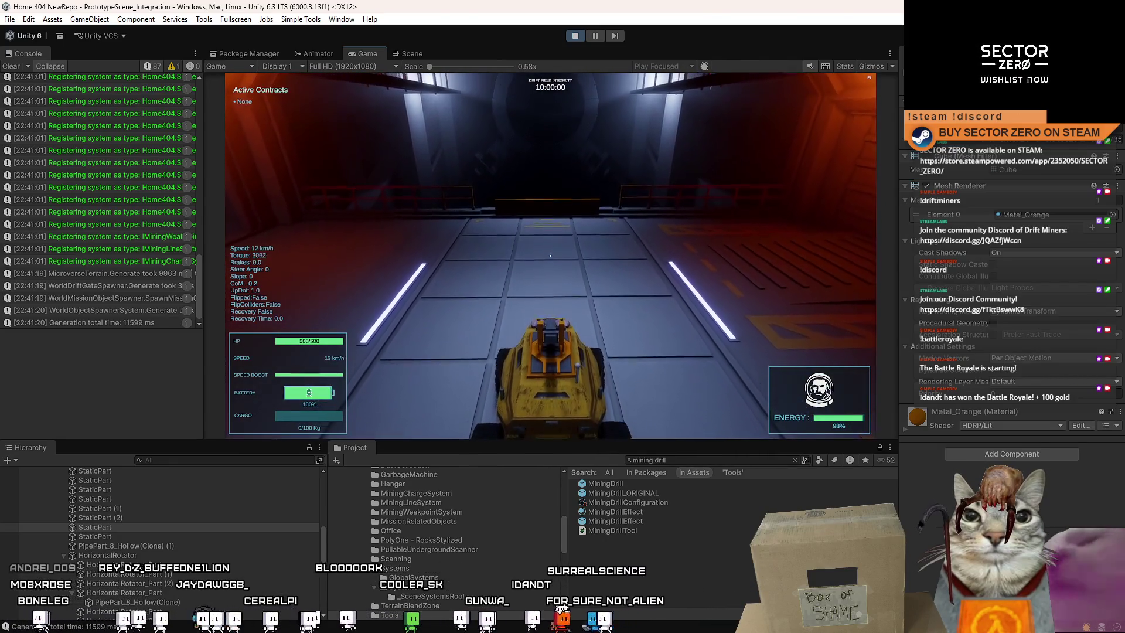
{"action": "key", "text": "s"}
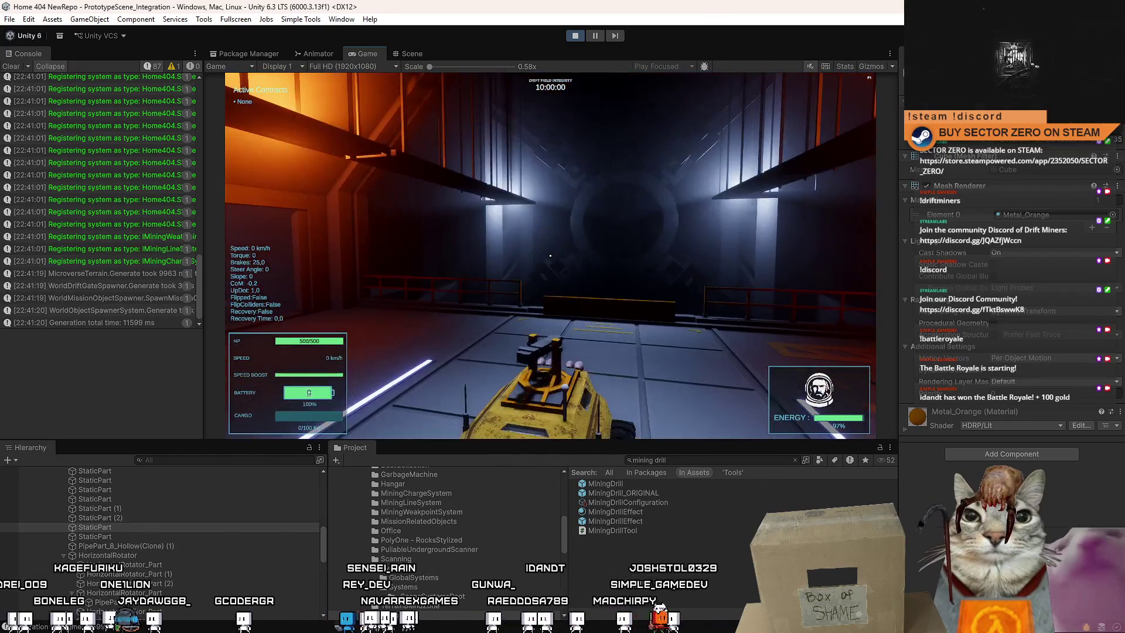
{"action": "key", "text": "w"}
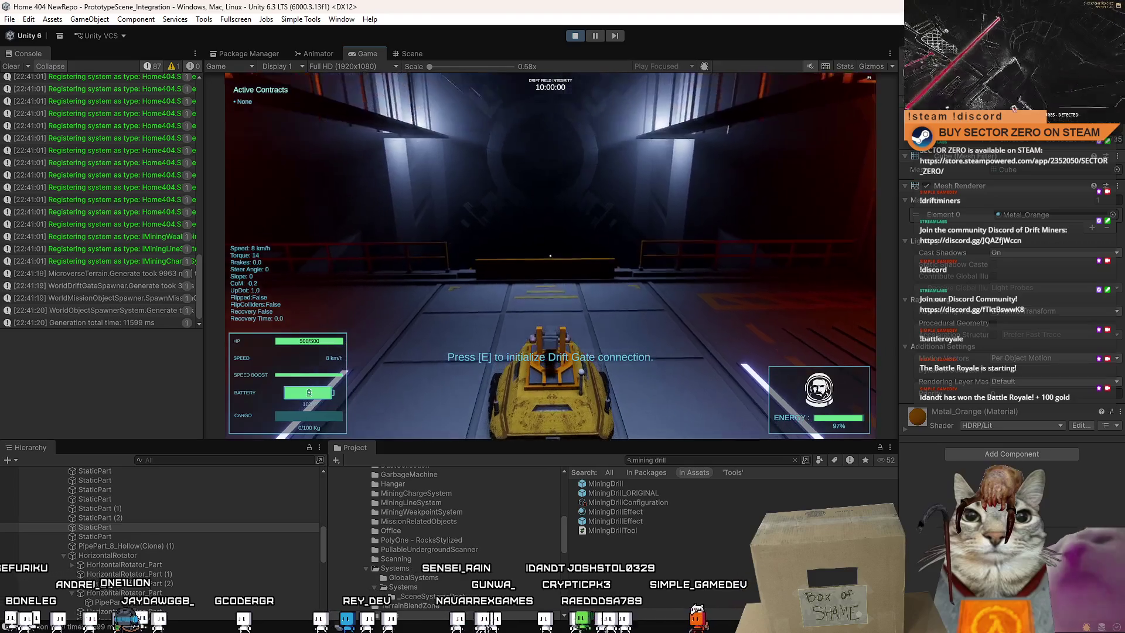
{"action": "key", "text": "s"}
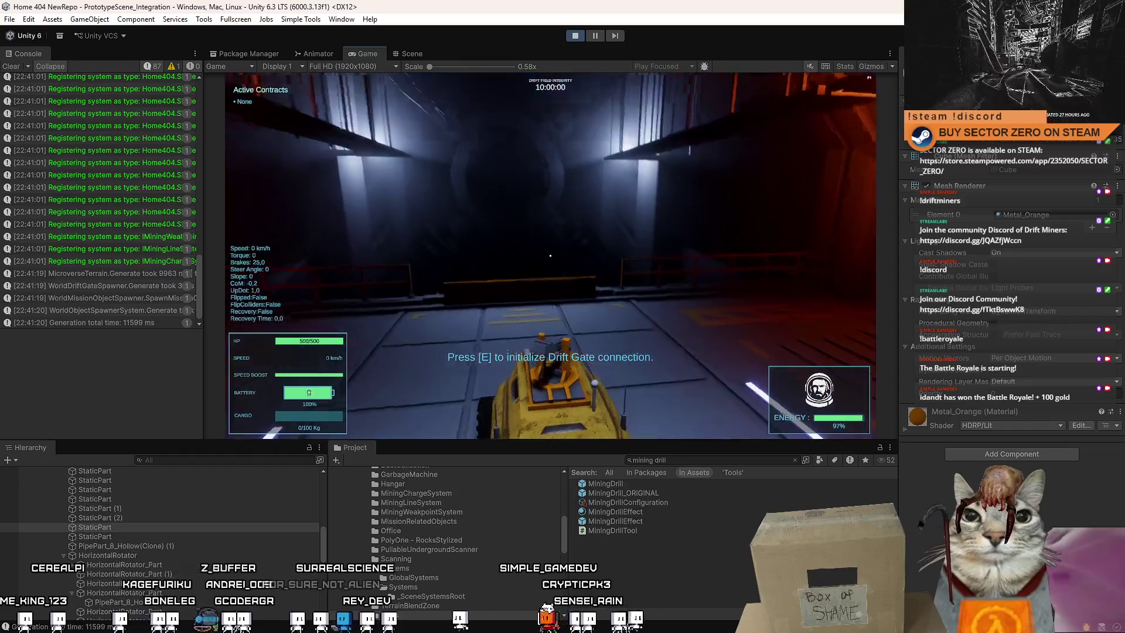
Pause the playtest and go back to the Scene view.
{"action": "key", "text": "Escape"}
{"action": "key", "text": "Escape"}
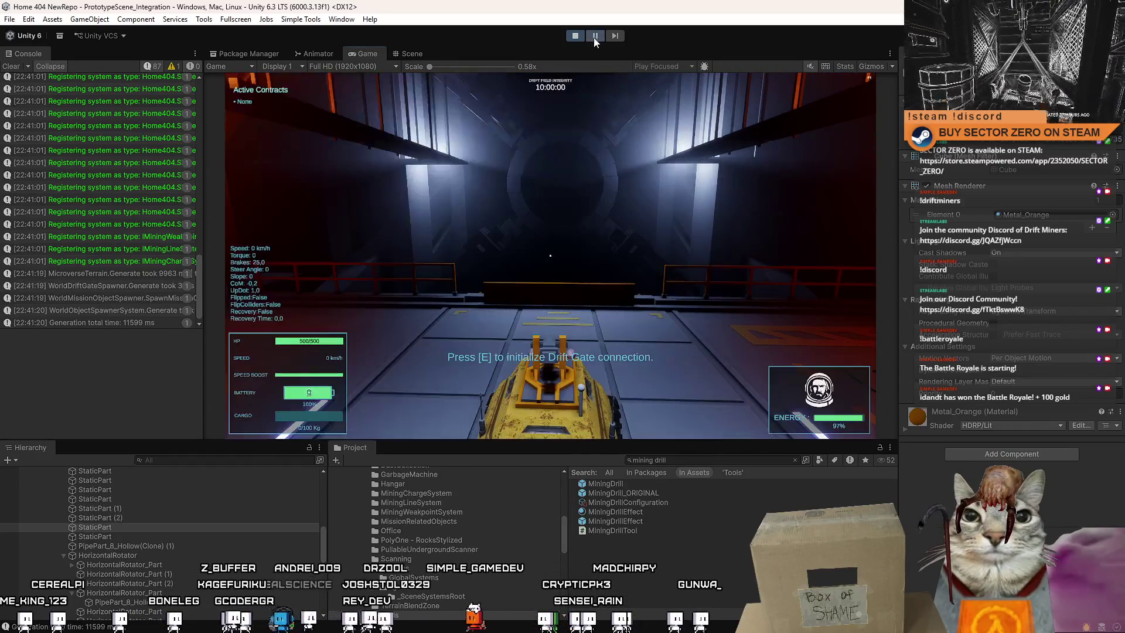
{"action": "left_click", "coordinate": [594, 36]}
{"action": "left_click", "coordinate": [412, 54]}
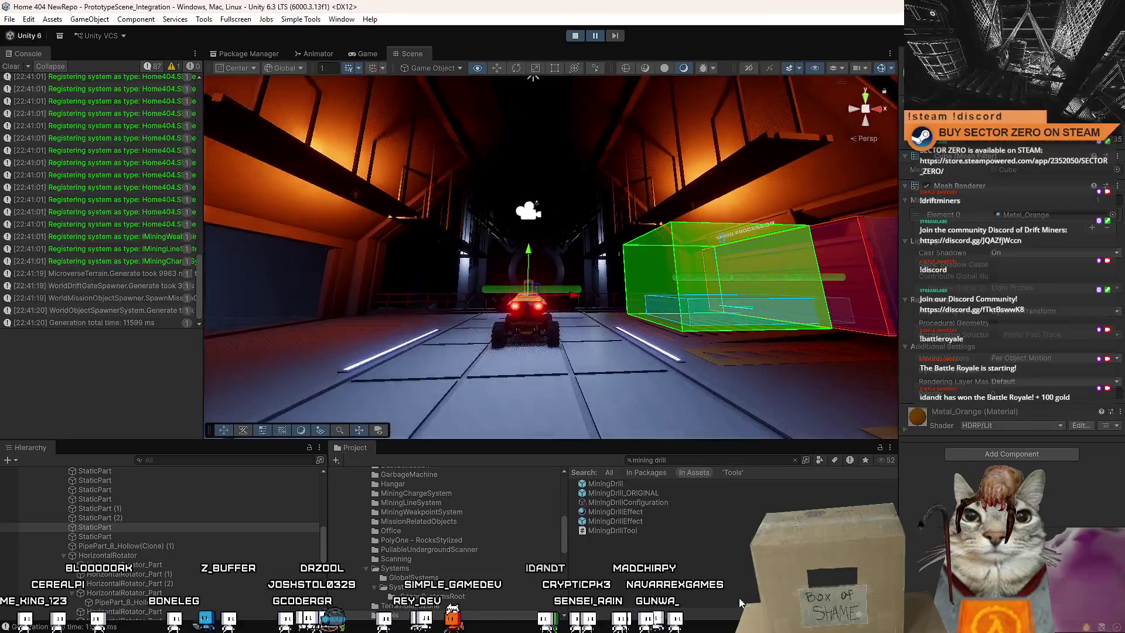
Select MiningDrill(Clone), frame it, and orbit around the drill turret on the rover.
{"action": "mouse_move", "coordinate": [468, 246]}
{"action": "left_mouse_down"}
{"action": "mouse_move", "coordinate": [453, 227]}
{"action": "mouse_move", "coordinate": [500, 220]}
{"action": "left_mouse_up"}
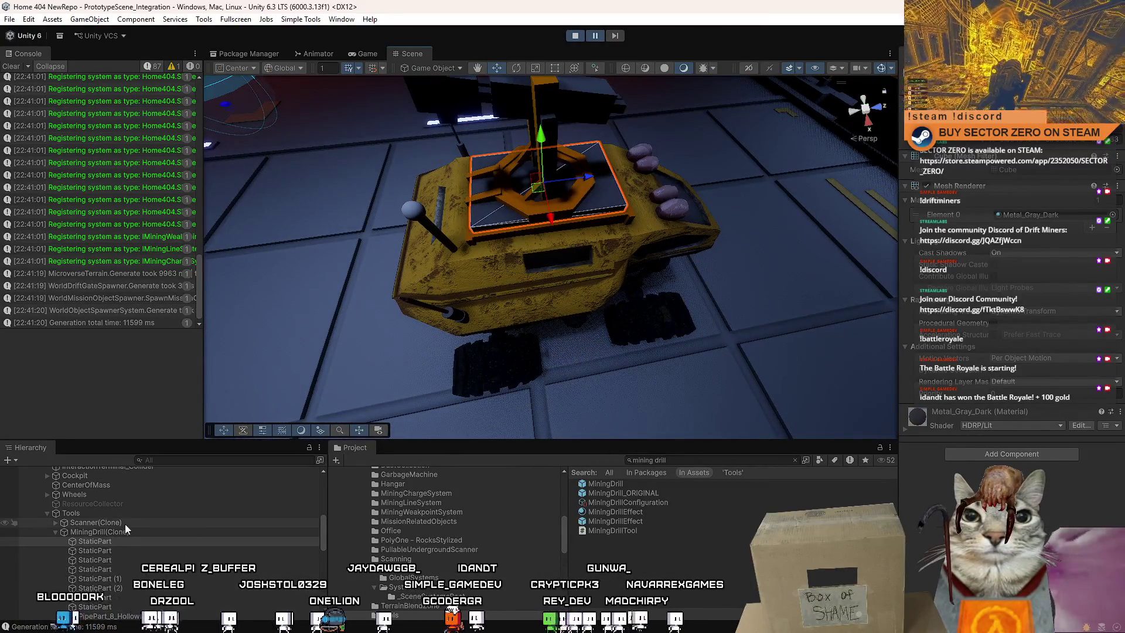
{"action": "left_click", "coordinate": [120, 531]}
{"action": "key", "text": "f"}
{"action": "mouse_move", "coordinate": [557, 294]}
{"action": "left_mouse_down"}
{"action": "mouse_move", "coordinate": [635, 252]}
{"action": "mouse_move", "coordinate": [628, 181]}
{"action": "mouse_move", "coordinate": [508, 281]}
{"action": "mouse_move", "coordinate": [508, 333]}
{"action": "mouse_move", "coordinate": [447, 301]}
{"action": "mouse_move", "coordinate": [529, 266]}
{"action": "mouse_move", "coordinate": [539, 196]}
{"action": "mouse_move", "coordinate": [629, 213]}
{"action": "mouse_move", "coordinate": [751, 99]}
{"action": "mouse_move", "coordinate": [679, 240]}
{"action": "mouse_move", "coordinate": [152, 224]}
{"action": "mouse_move", "coordinate": [201, 89]}
{"action": "mouse_move", "coordinate": [183, 200]}
{"action": "mouse_move", "coordinate": [83, 191]}
{"action": "mouse_move", "coordinate": [104, 177]}
{"action": "left_mouse_up"}
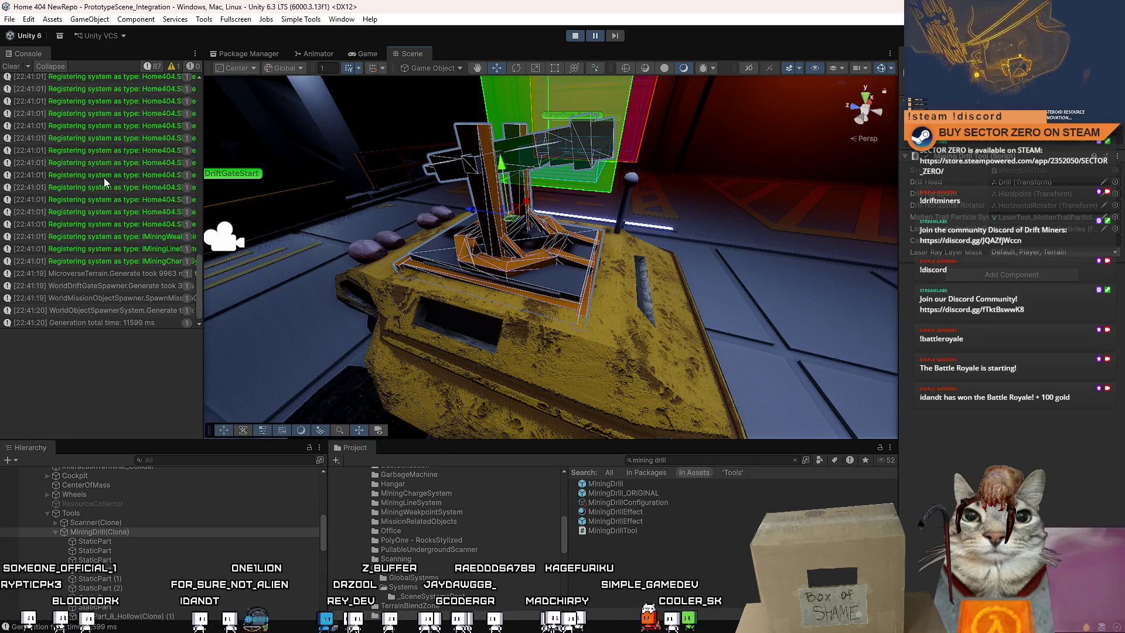
Select the orange platform under the drill to reveal its Metal_Orange material.
{"action": "mouse_move", "coordinate": [567, 234]}
{"action": "left_mouse_down"}
{"action": "mouse_move", "coordinate": [776, 219]}
{"action": "mouse_move", "coordinate": [681, 239]}
{"action": "mouse_move", "coordinate": [492, 202]}
{"action": "mouse_move", "coordinate": [512, 302]}
{"action": "mouse_move", "coordinate": [500, 200]}
{"action": "mouse_move", "coordinate": [496, 235]}
{"action": "left_mouse_up"}
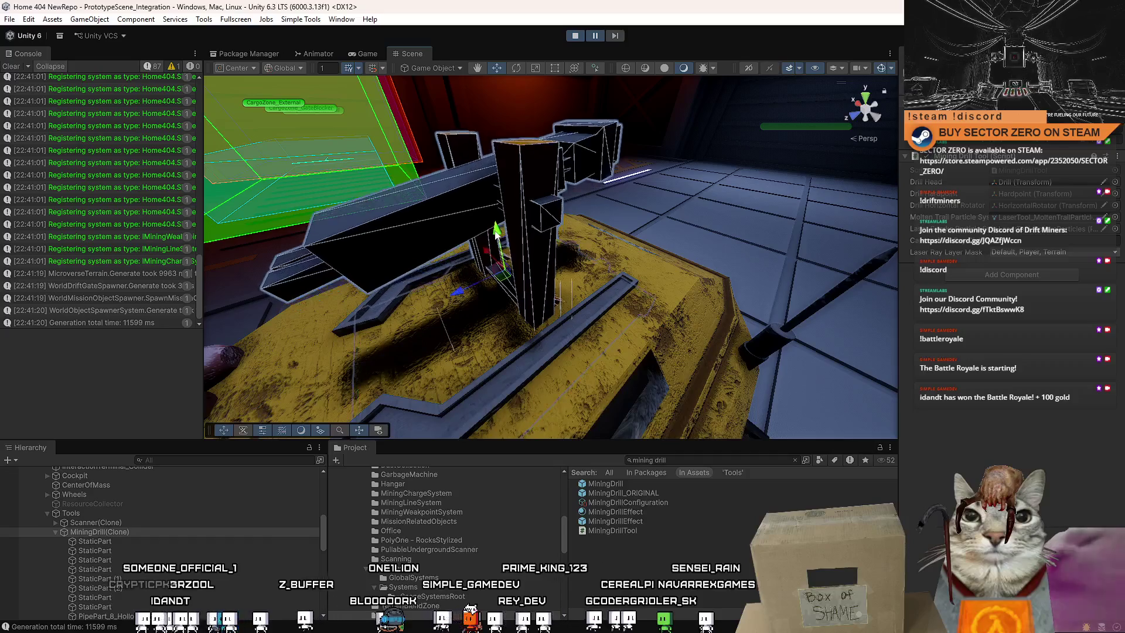
{"action": "scroll", "coordinate": [495, 228], "scroll_direction": "down", "scroll_amount": 5}
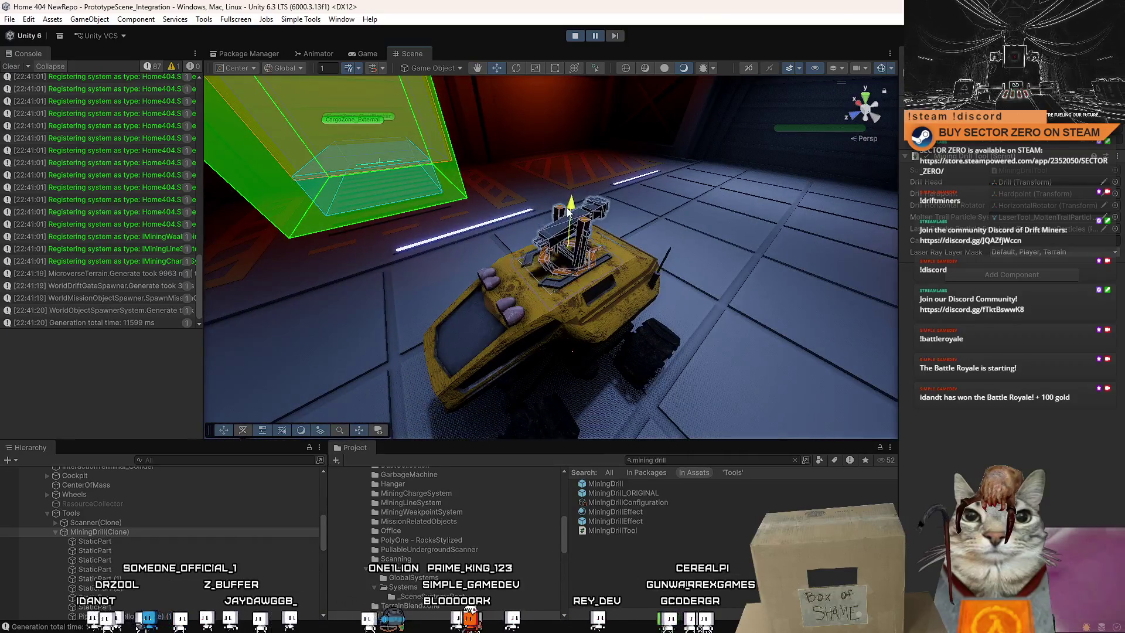
{"action": "mouse_move", "coordinate": [573, 204]}
{"action": "left_mouse_down"}
{"action": "mouse_move", "coordinate": [498, 287]}
{"action": "mouse_move", "coordinate": [525, 309]}
{"action": "mouse_move", "coordinate": [1000, 260]}
{"action": "left_mouse_up"}
{"action": "mouse_move", "coordinate": [688, 256]}
{"action": "left_mouse_down"}
{"action": "mouse_move", "coordinate": [705, 255]}
{"action": "mouse_move", "coordinate": [713, 149]}
{"action": "mouse_move", "coordinate": [226, 224]}
{"action": "left_mouse_up"}
{"action": "scroll", "coordinate": [519, 218], "scroll_direction": "down", "scroll_amount": 5}
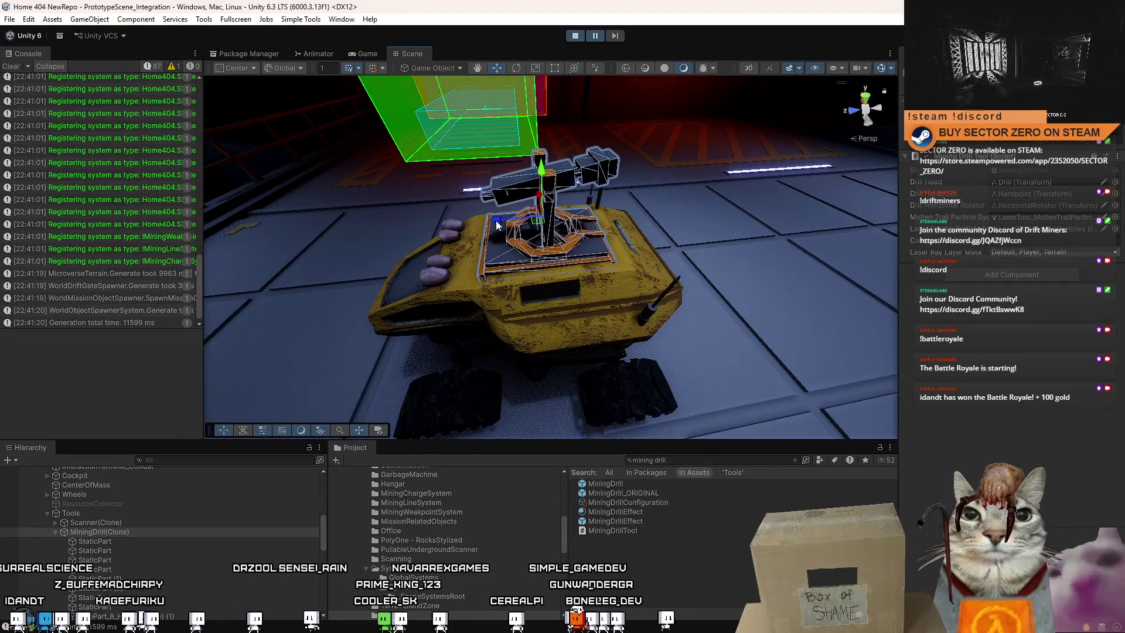
{"action": "mouse_move", "coordinate": [581, 230]}
{"action": "left_mouse_down"}
{"action": "mouse_move", "coordinate": [603, 320]}
{"action": "mouse_move", "coordinate": [547, 131]}
{"action": "mouse_move", "coordinate": [523, 276]}
{"action": "left_mouse_up"}
{"action": "scroll", "coordinate": [603, 319], "scroll_direction": "down", "scroll_amount": 3}
{"action": "scroll", "coordinate": [603, 319], "scroll_direction": "up", "scroll_amount": 5}
{"action": "scroll", "coordinate": [547, 131], "scroll_direction": "down", "scroll_amount": 3}
{"action": "left_click", "coordinate": [518, 276]}
{"action": "scroll", "coordinate": [635, 303], "scroll_direction": "up", "scroll_amount": 3}
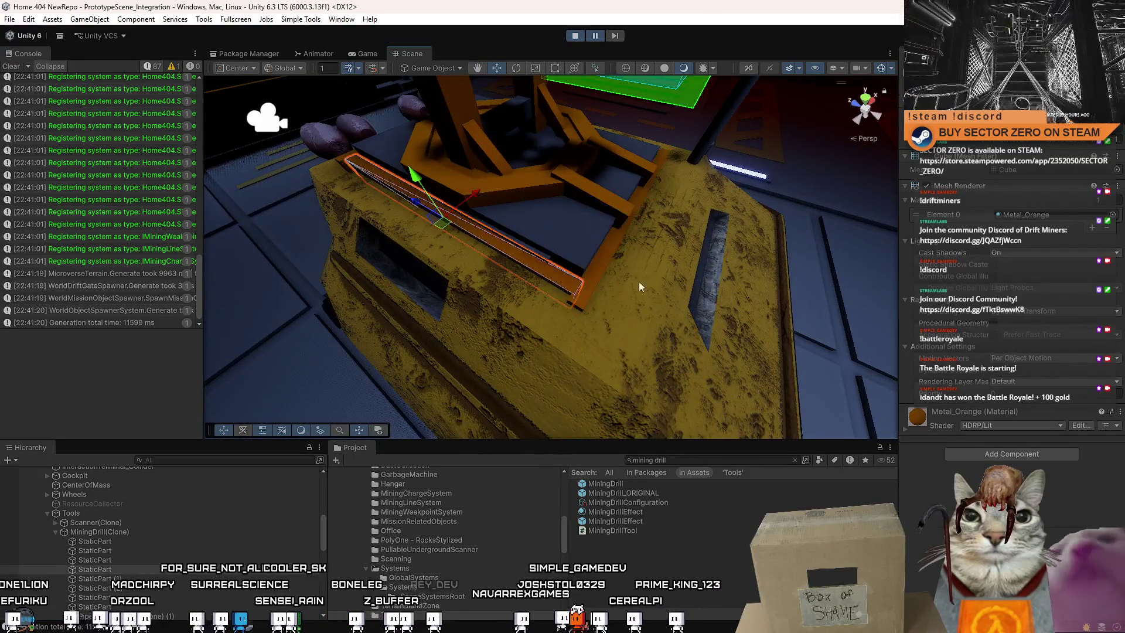
Duplicate Metal_Orange as Metal_Yellow and open the texture picker for its Normal Map.
{"action": "left_click", "coordinate": [679, 541]}
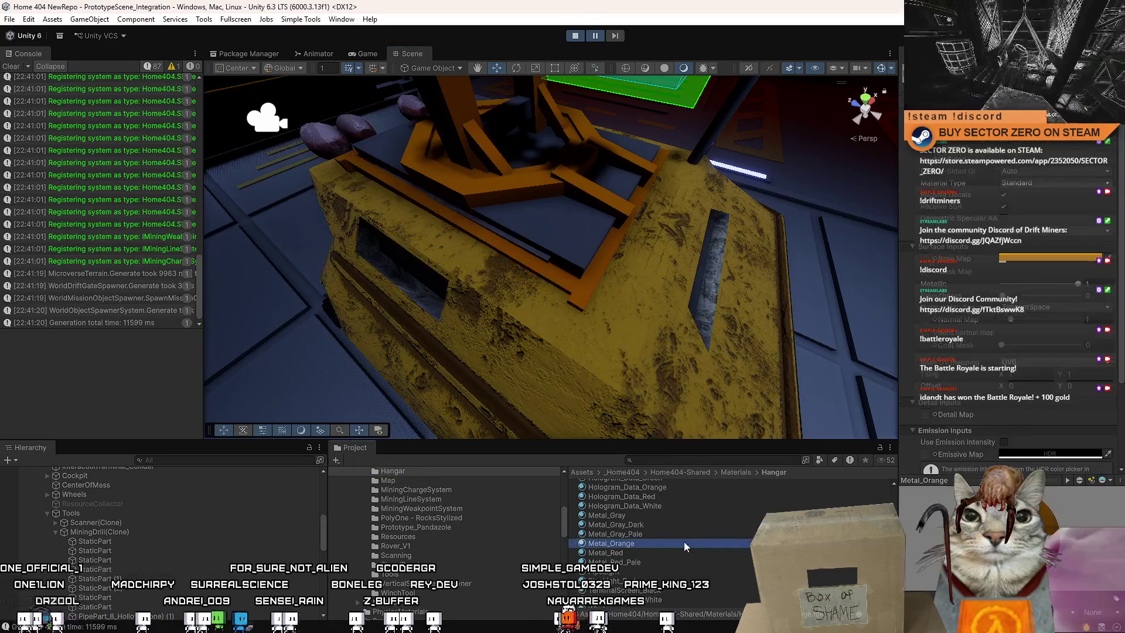
{"action": "key", "text": "ctrl+d"}
{"action": "left_click", "coordinate": [667, 542]}
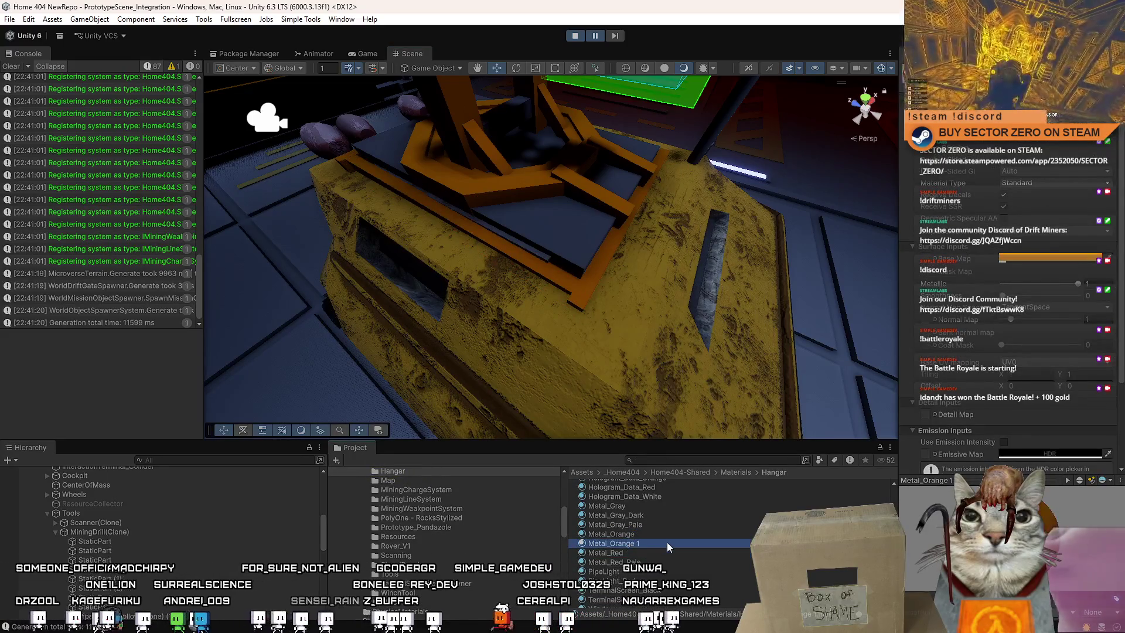
{"action": "type", "text": "Yellow"}
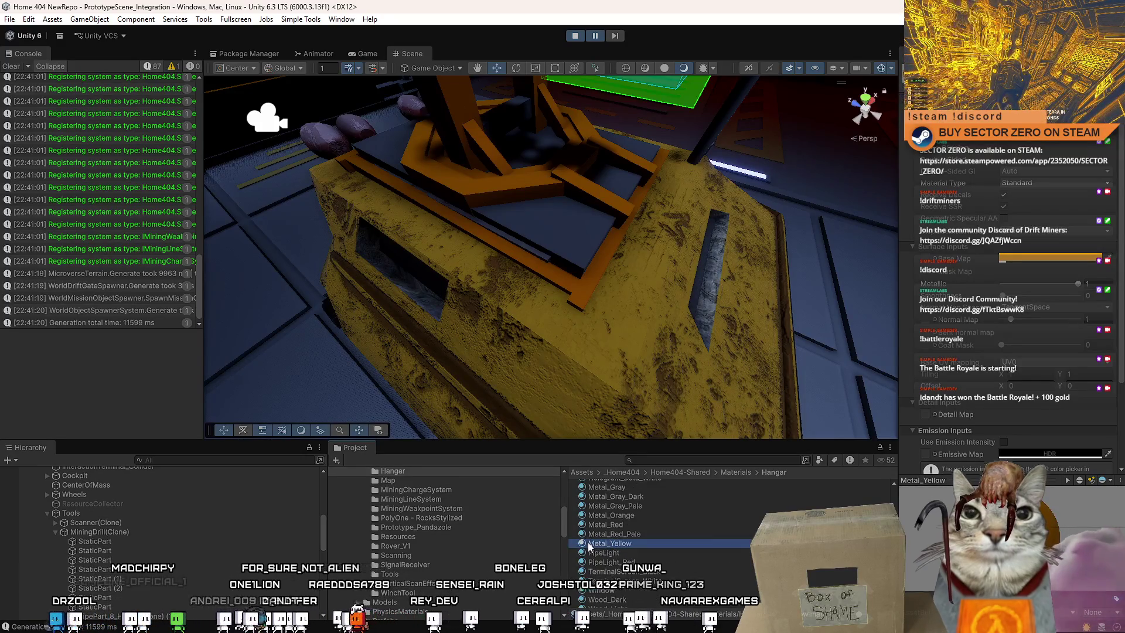
{"action": "left_click", "coordinate": [558, 278]}
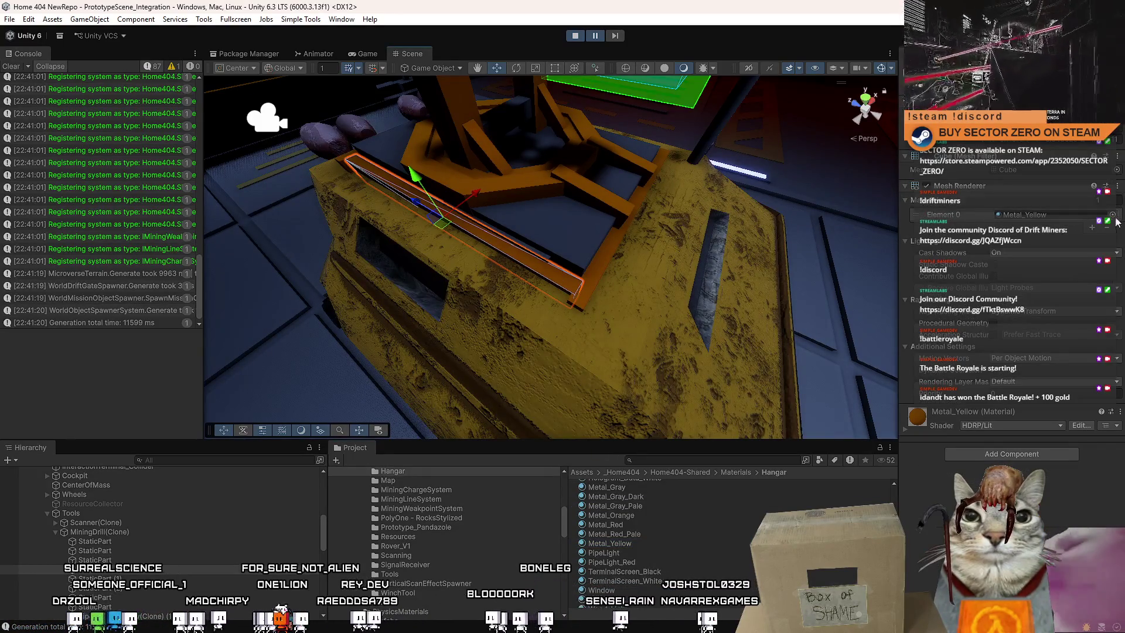
{"action": "left_click", "coordinate": [622, 545]}
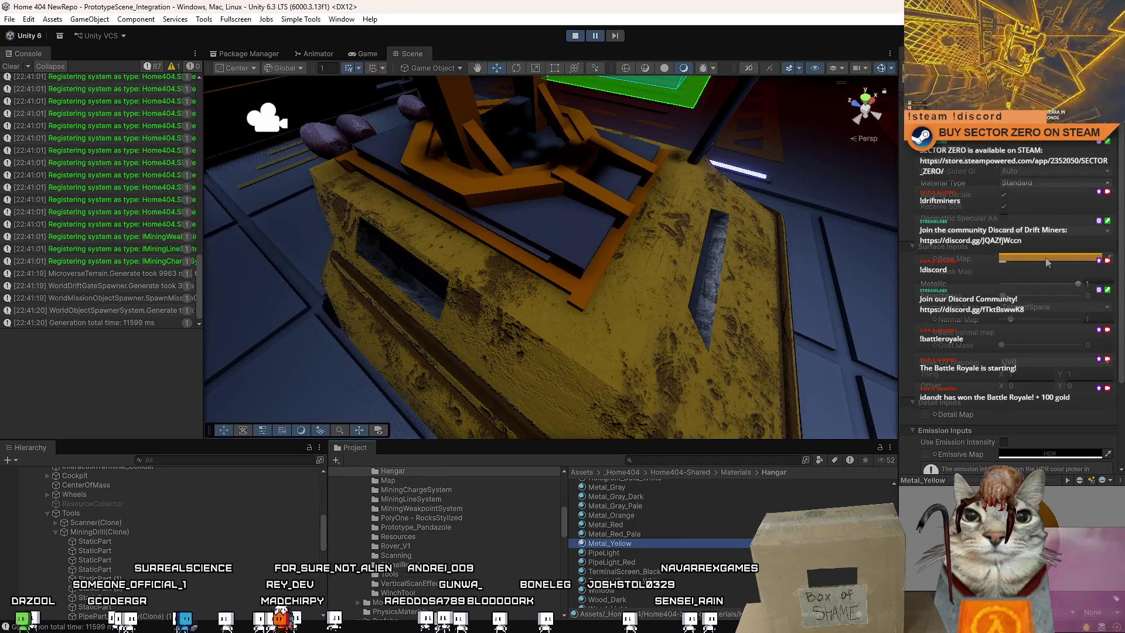
{"action": "left_click", "coordinate": [935, 320]}
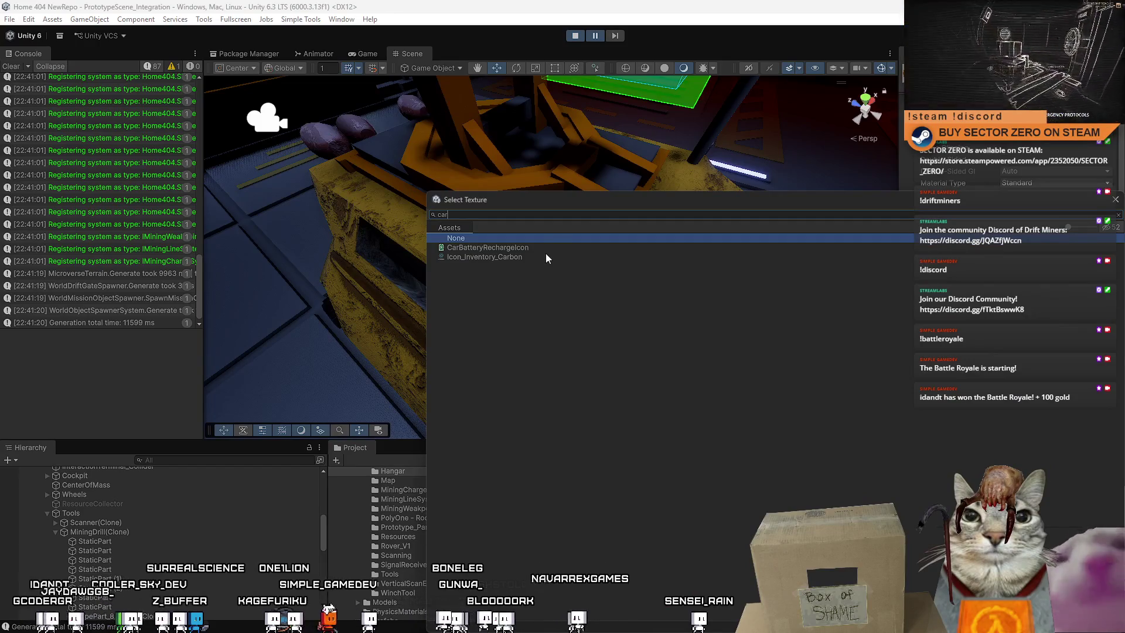
{"action": "type", "text": "c"}
Search the texture picker and assign the Rover_test Normal texture as Metal_Yellow's normal map.
{"action": "key", "text": "BackSpace"}
{"action": "key", "text": "BackSpace"}
{"action": "key", "text": "BackSpace"}
{"action": "type", "text": "vp"}
{"action": "key", "text": "BackSpace"}
{"action": "key", "text": "BackSpace"}
{"action": "type", "text": "prototyp"}
{"action": "key", "text": "ctrl+a"}
{"action": "key", "text": "BackSpace"}
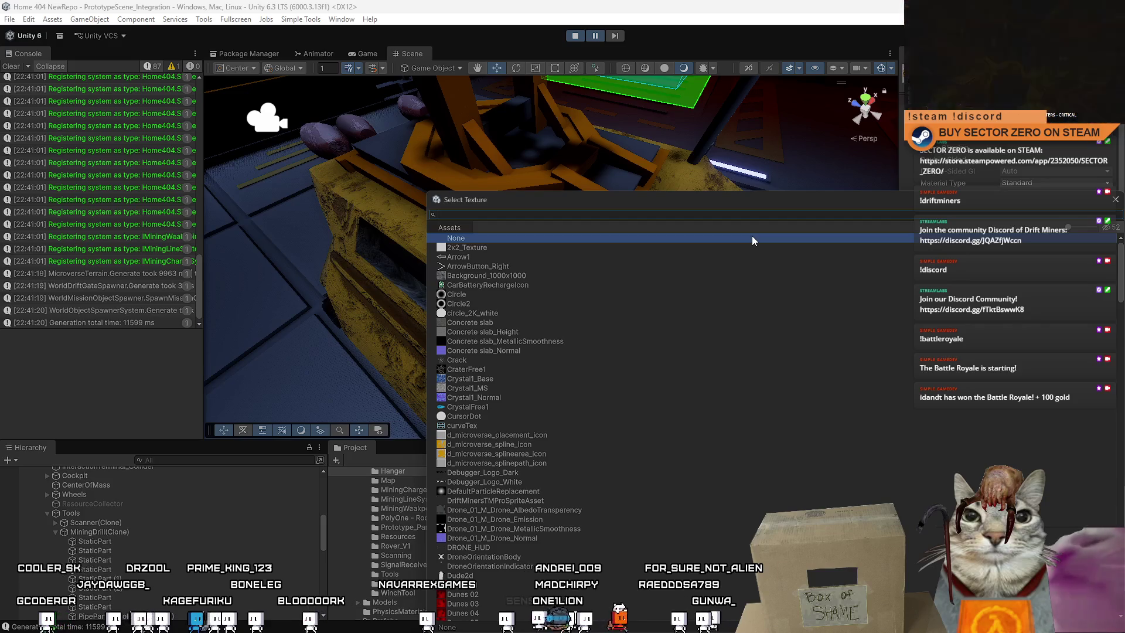
{"action": "type", "text": "r"}
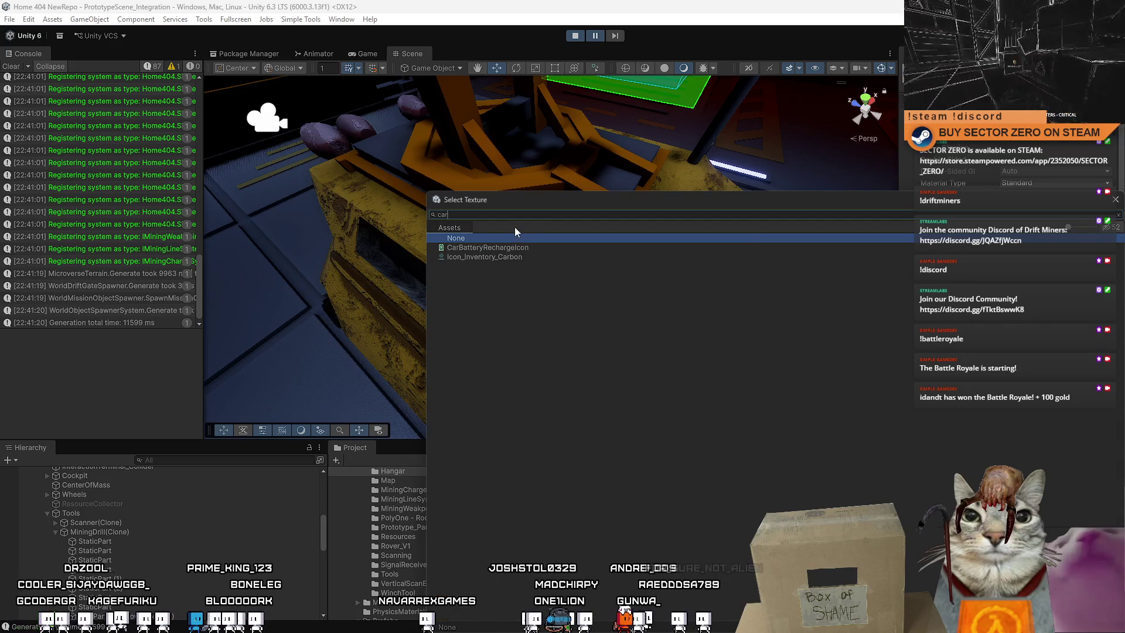
{"action": "key", "text": "ctrl+a"}
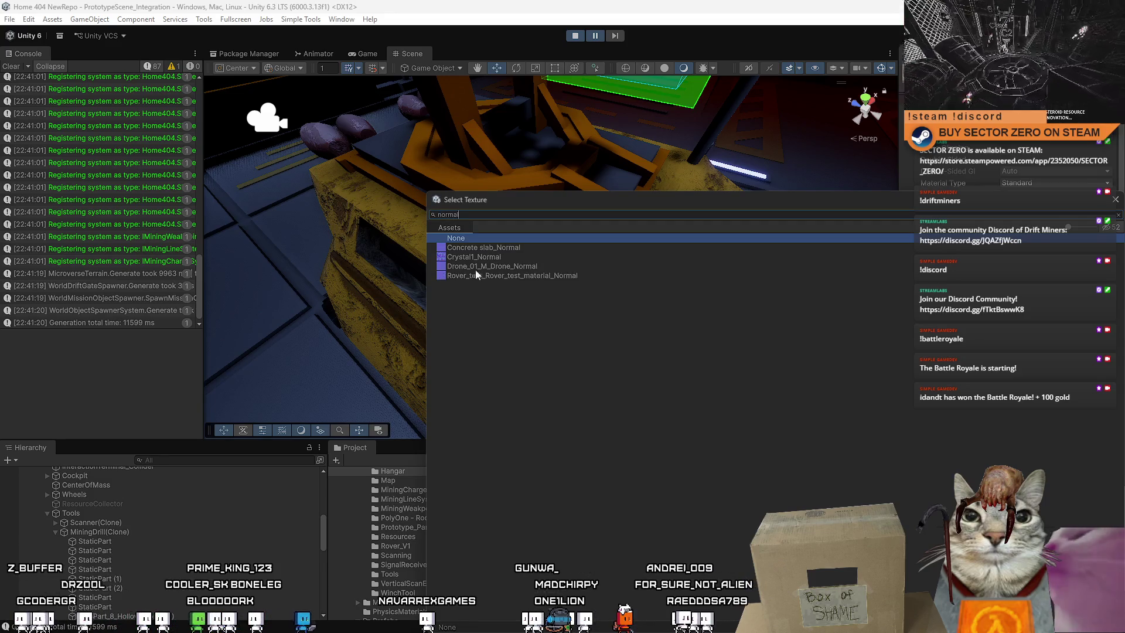
{"action": "double_click", "coordinate": [521, 277]}
{"action": "mouse_move", "coordinate": [531, 277]}
{"action": "left_mouse_down"}
{"action": "mouse_move", "coordinate": [653, 254]}
{"action": "mouse_move", "coordinate": [600, 255]}
{"action": "mouse_move", "coordinate": [594, 295]}
{"action": "mouse_move", "coordinate": [587, 252]}
{"action": "left_mouse_up"}
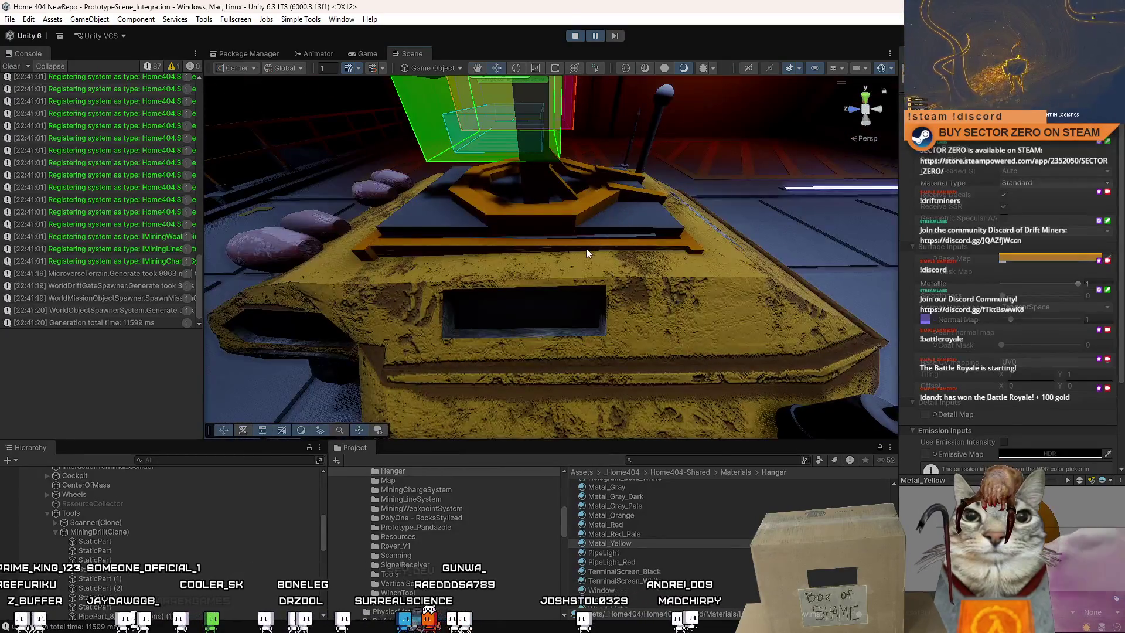
Shift Metal_Yellow's Base Map colour to a warmer yellow-orange.
{"action": "left_click", "coordinate": [588, 252]}
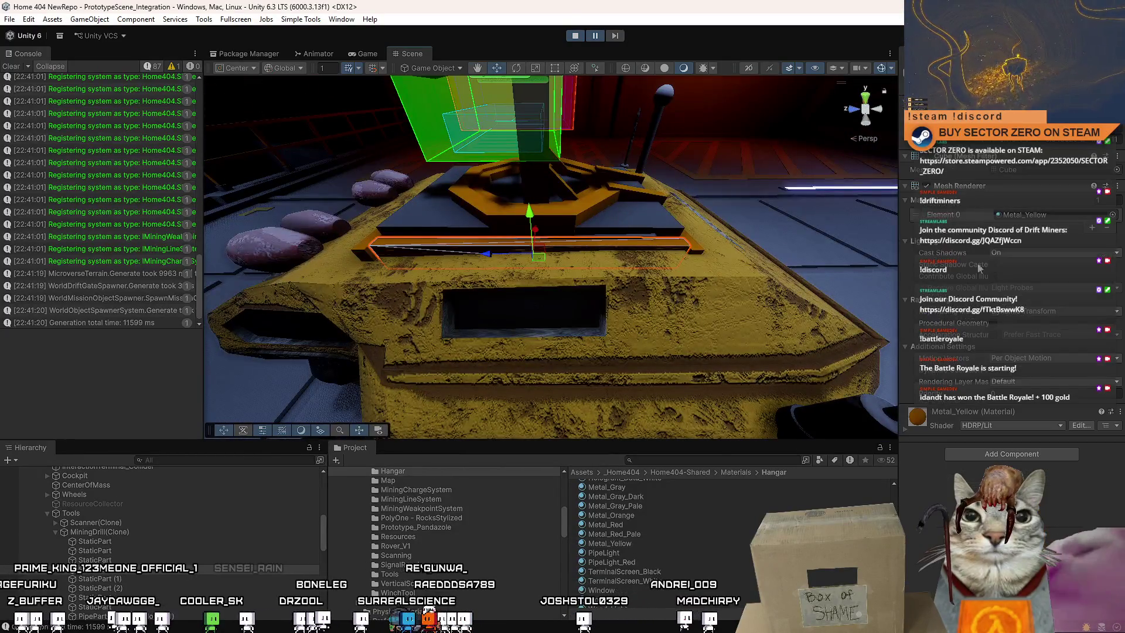
{"action": "left_click", "coordinate": [613, 544]}
{"action": "left_click", "coordinate": [1029, 259]}
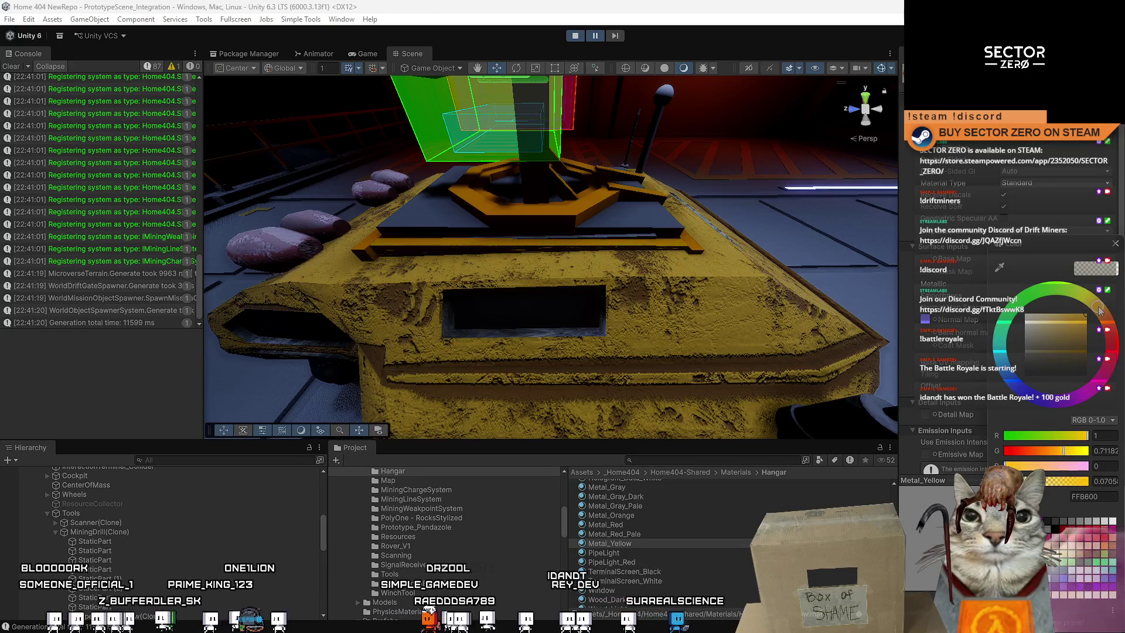
{"action": "mouse_move", "coordinate": [721, 235]}
{"action": "left_mouse_down"}
{"action": "mouse_move", "coordinate": [720, 329]}
{"action": "mouse_move", "coordinate": [703, 311]}
{"action": "mouse_move", "coordinate": [284, 297]}
{"action": "mouse_move", "coordinate": [420, 306]}
{"action": "mouse_move", "coordinate": [654, 251]}
{"action": "mouse_move", "coordinate": [703, 199]}
{"action": "mouse_move", "coordinate": [794, 147]}
{"action": "left_mouse_up"}
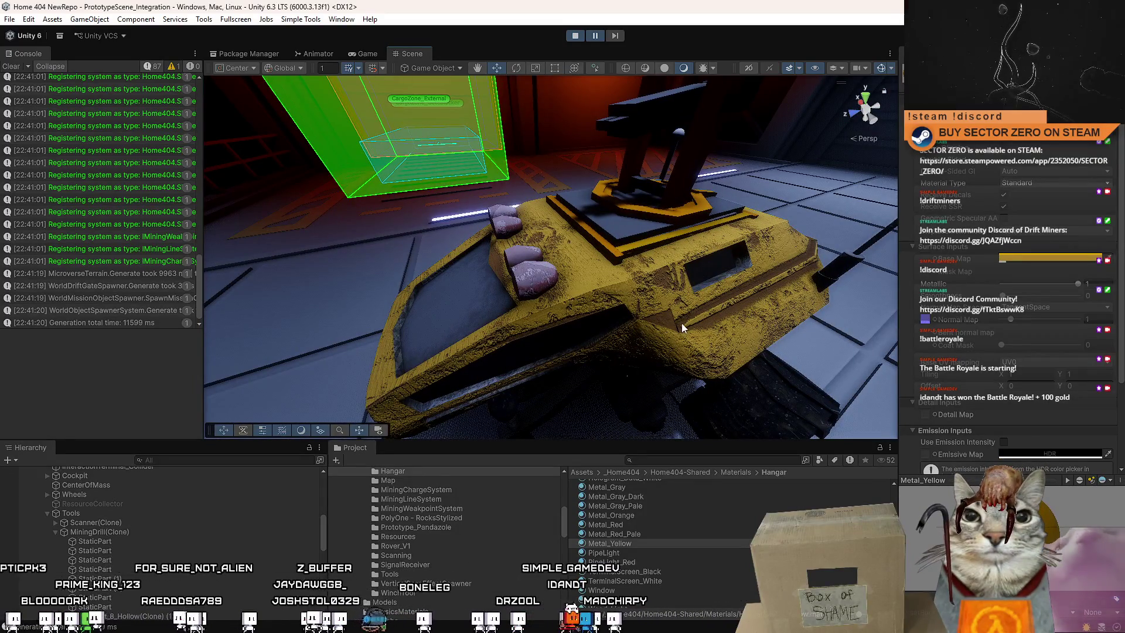
Orbit the Scene view around the recoloured rover, checking its front and the drill top.
{"action": "mouse_move", "coordinate": [687, 322]}
{"action": "left_mouse_down"}
{"action": "mouse_move", "coordinate": [903, 294]}
{"action": "mouse_move", "coordinate": [574, 275]}
{"action": "mouse_move", "coordinate": [332, 305]}
{"action": "mouse_move", "coordinate": [251, 339]}
{"action": "mouse_move", "coordinate": [695, 314]}
{"action": "mouse_move", "coordinate": [691, 337]}
{"action": "mouse_move", "coordinate": [865, 378]}
{"action": "mouse_move", "coordinate": [482, 217]}
{"action": "mouse_move", "coordinate": [376, 294]}
{"action": "left_mouse_up"}
{"action": "mouse_move", "coordinate": [402, 373]}
{"action": "left_mouse_down"}
{"action": "mouse_move", "coordinate": [525, 420]}
{"action": "mouse_move", "coordinate": [593, 422]}
{"action": "mouse_move", "coordinate": [609, 357]}
{"action": "mouse_move", "coordinate": [605, 253]}
{"action": "mouse_move", "coordinate": [757, 254]}
{"action": "left_mouse_up"}
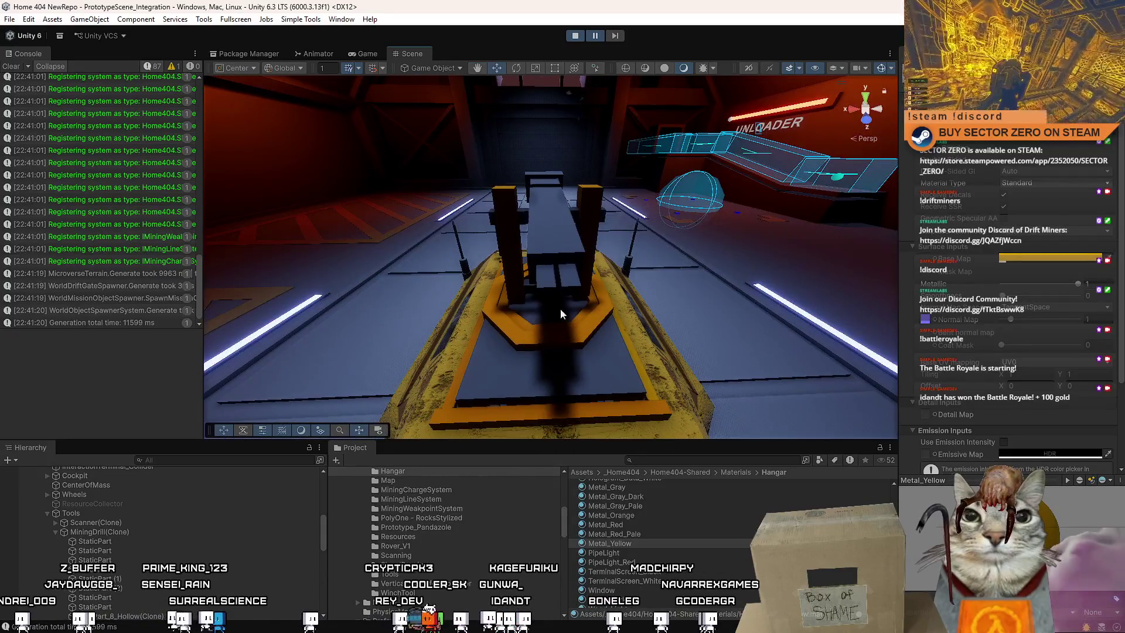
{"action": "mouse_move", "coordinate": [610, 245]}
{"action": "left_mouse_down"}
{"action": "mouse_move", "coordinate": [318, 290]}
{"action": "mouse_move", "coordinate": [623, 202]}
{"action": "left_mouse_up"}
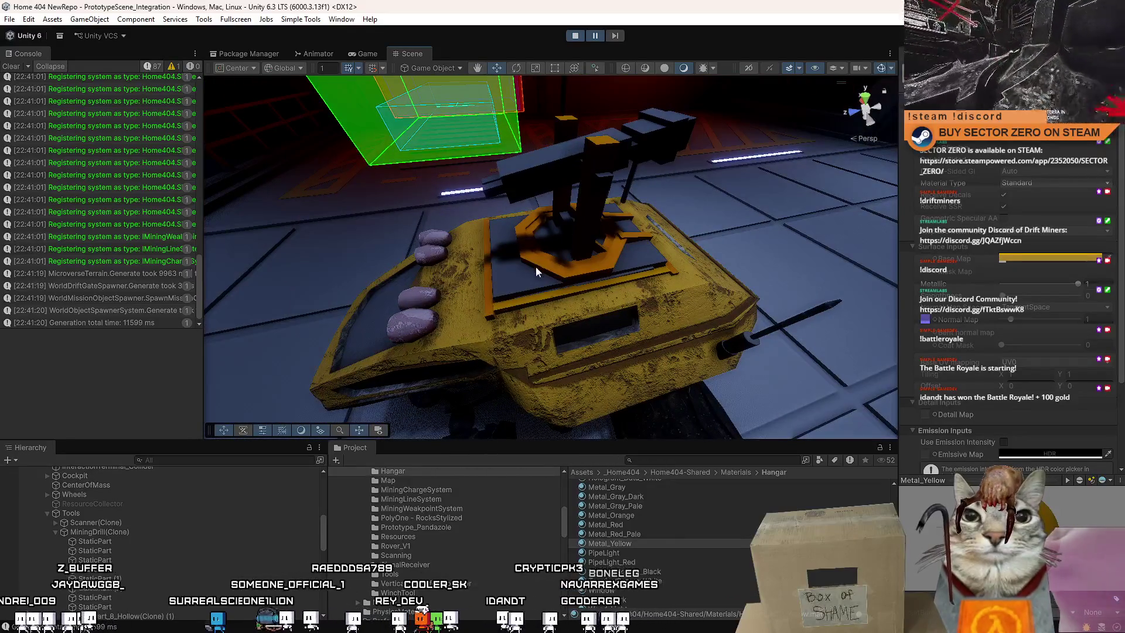
{"action": "mouse_move", "coordinate": [612, 140]}
{"action": "left_mouse_down"}
{"action": "mouse_move", "coordinate": [45, 206]}
{"action": "mouse_move", "coordinate": [43, 236]}
{"action": "left_mouse_up"}
{"action": "mouse_move", "coordinate": [528, 234]}
{"action": "left_mouse_down"}
{"action": "mouse_move", "coordinate": [557, 218]}
{"action": "mouse_move", "coordinate": [320, 206]}
{"action": "mouse_move", "coordinate": [527, 181]}
{"action": "mouse_move", "coordinate": [625, 146]}
{"action": "left_mouse_up"}
{"action": "scroll", "coordinate": [498, 287], "scroll_direction": "up", "scroll_amount": 5}
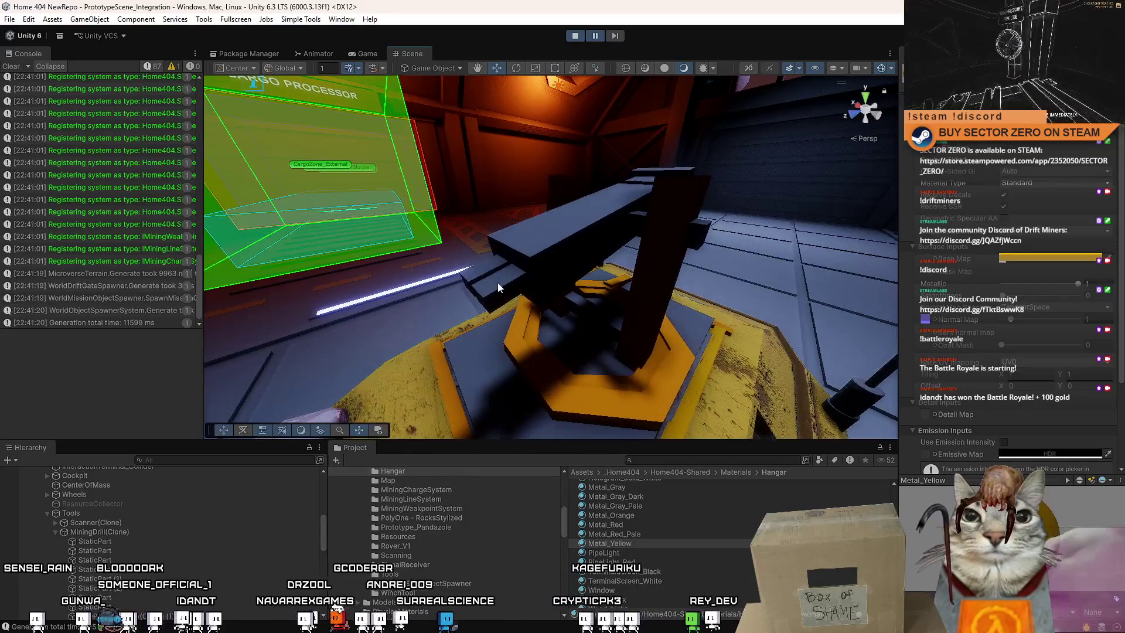
{"action": "scroll", "coordinate": [697, 159], "scroll_direction": "down", "scroll_amount": 3}
{"action": "left_click_drag", "start_coordinate": [697, 159], "coordinate": [530, 236]}
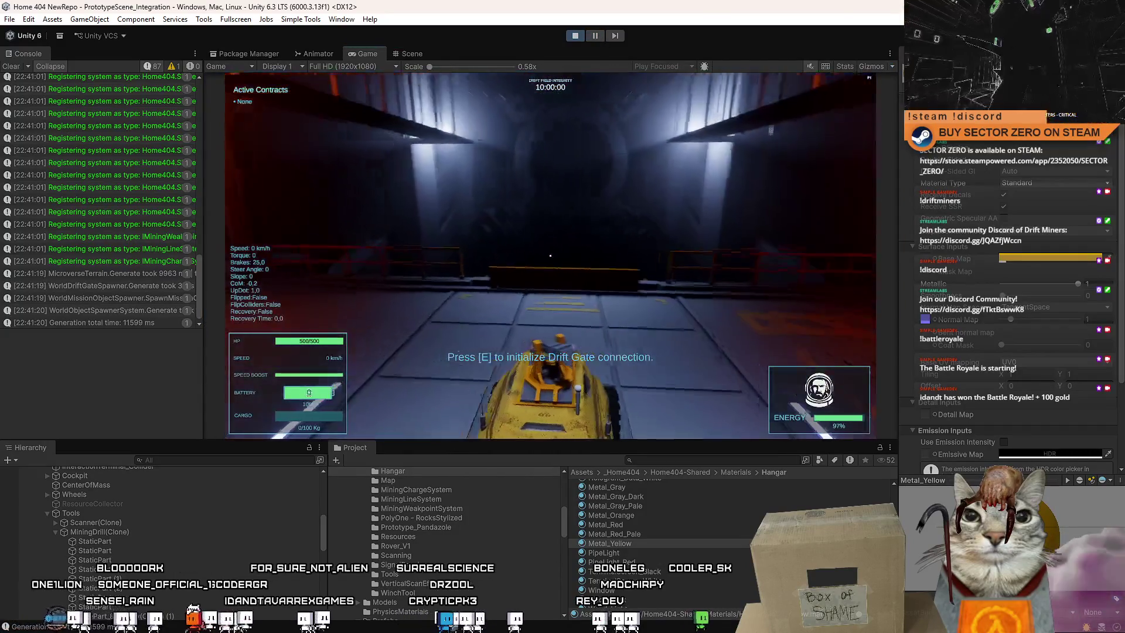
Connect the Drift Gate, drive onto the snow, and maximize the Game view.
{"action": "key", "text": "e"}
{"action": "key", "text": "w"}
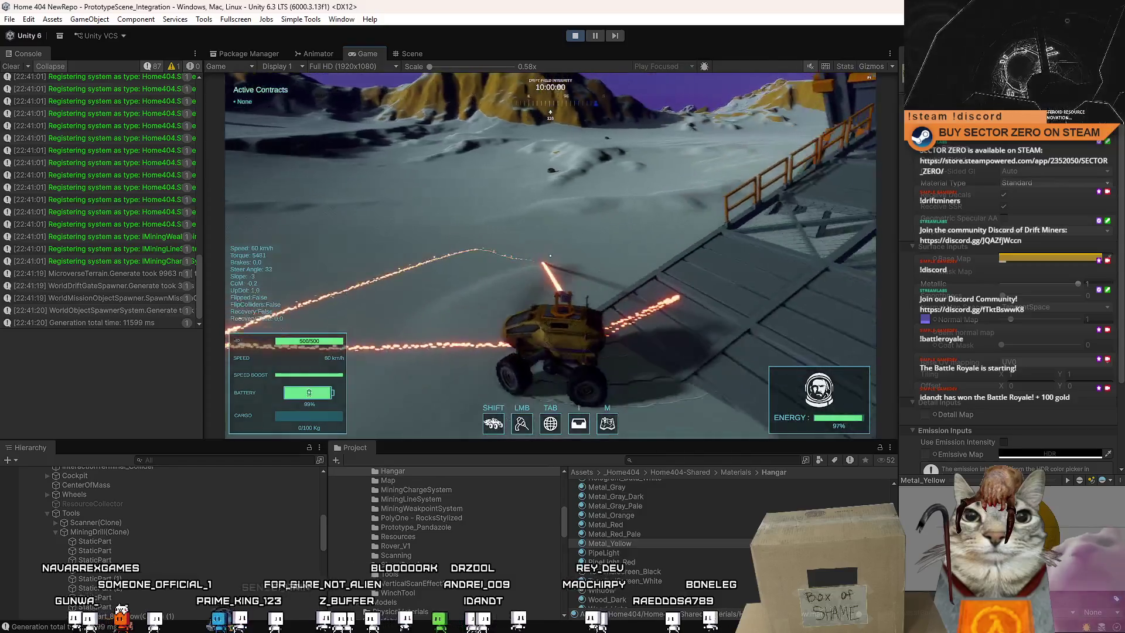
{"action": "key", "text": "Escape"}
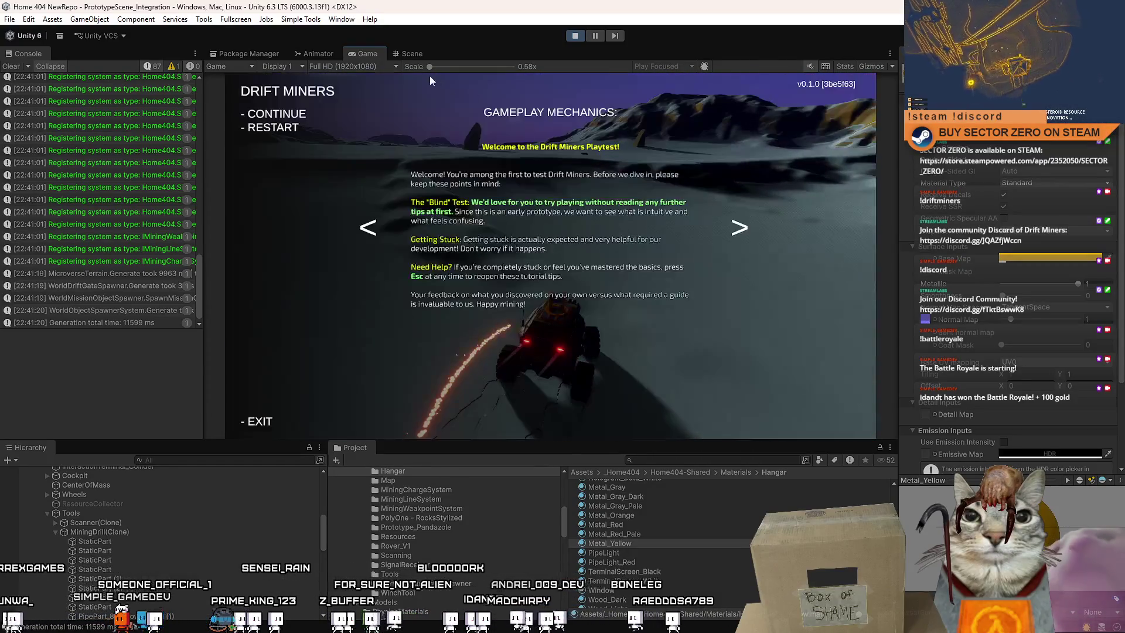
{"action": "key", "text": "Escape"}
{"action": "double_click", "coordinate": [366, 55]}
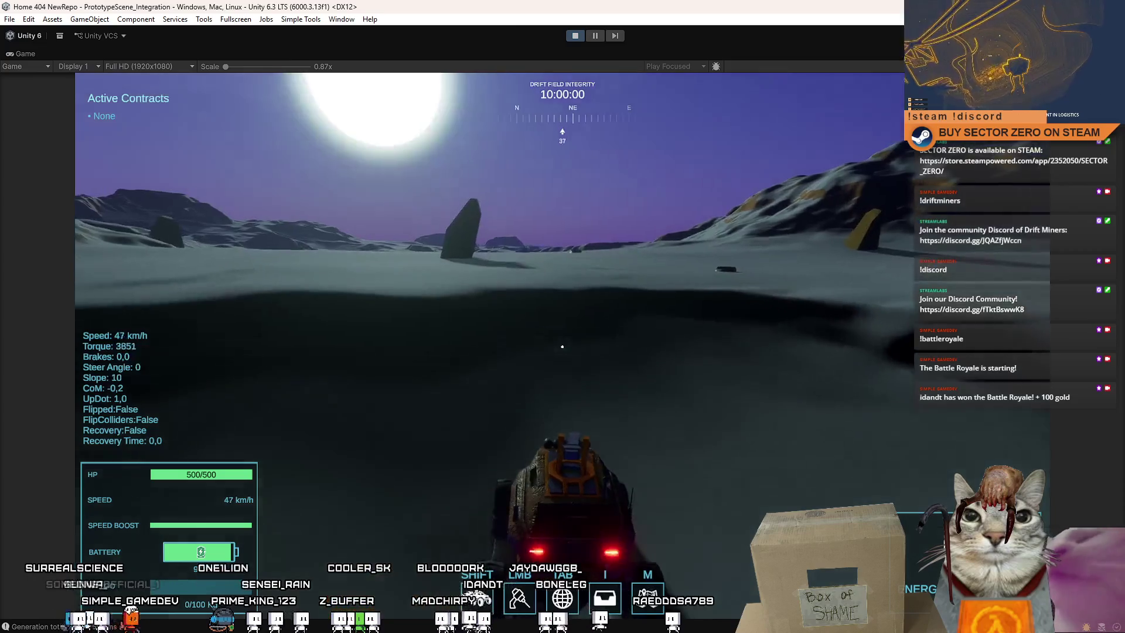
Boost and steer the rover through the snowy dunes, brake to a stop, then pause.
{"action": "key", "text": "shift"}
{"action": "key", "text": "a"}
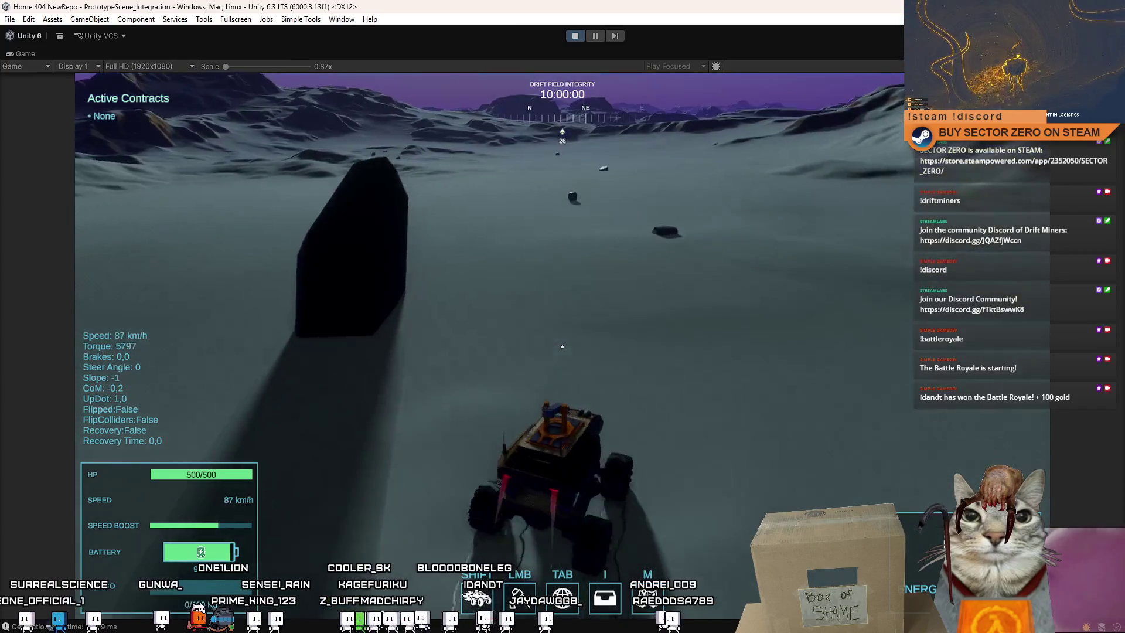
{"action": "key", "text": "d"}
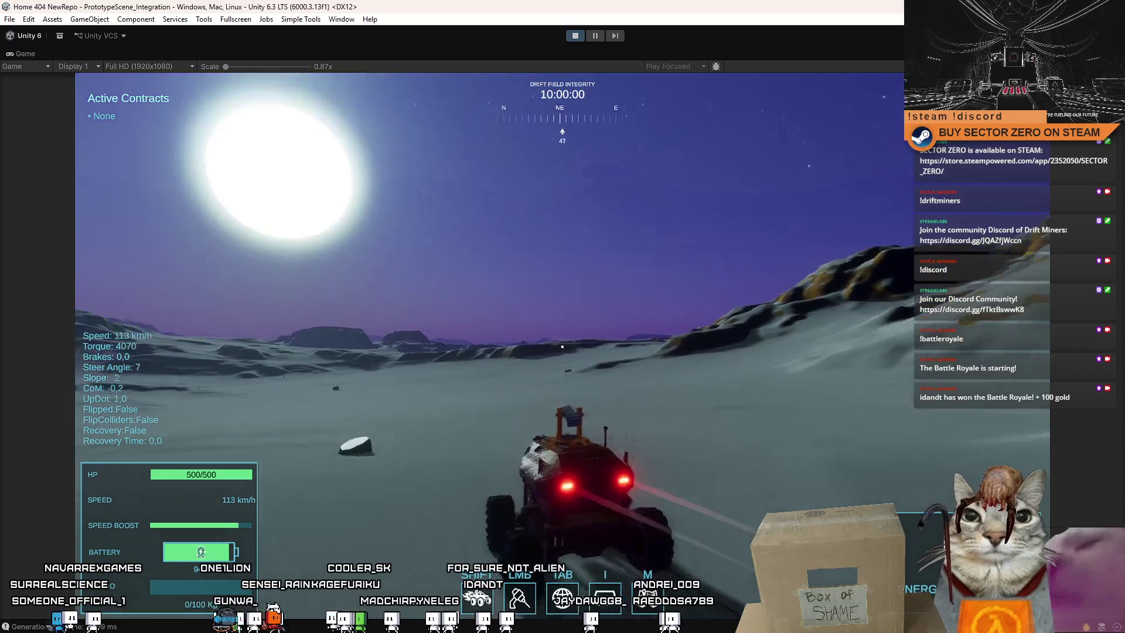
{"action": "key", "text": "d"}
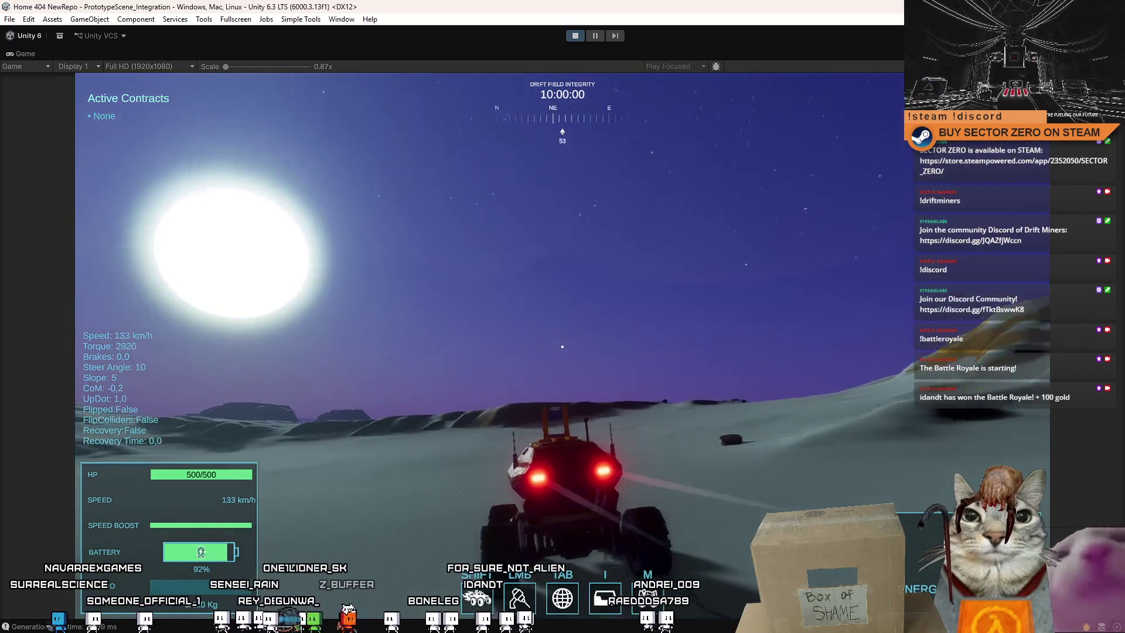
{"action": "key", "text": "w"}
{"action": "key", "text": "d"}
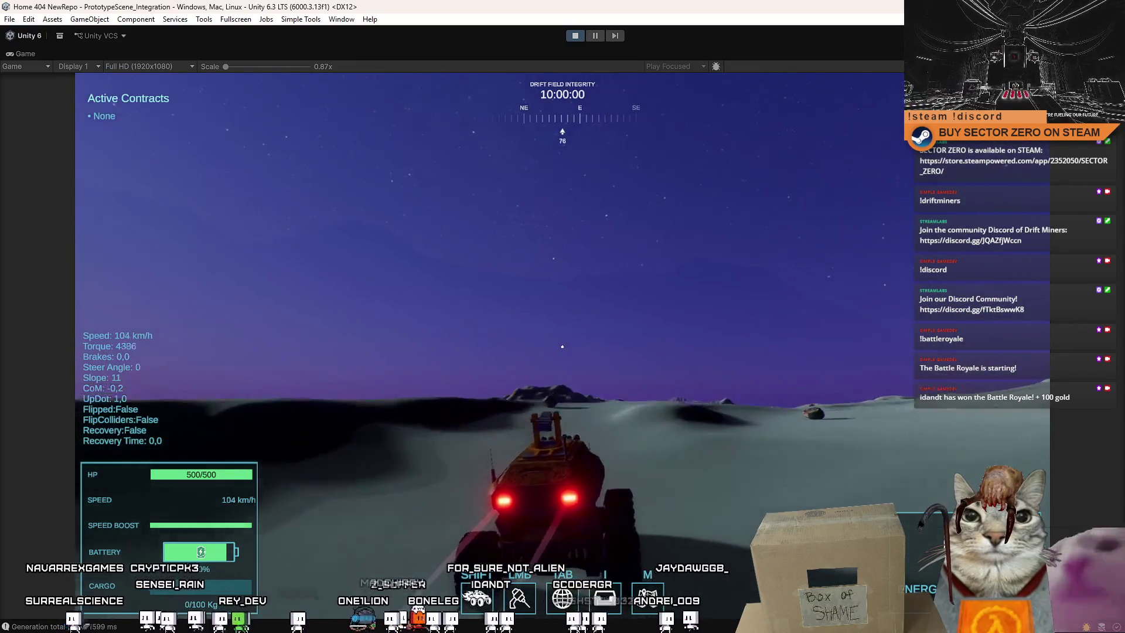
{"action": "key", "text": "w"}
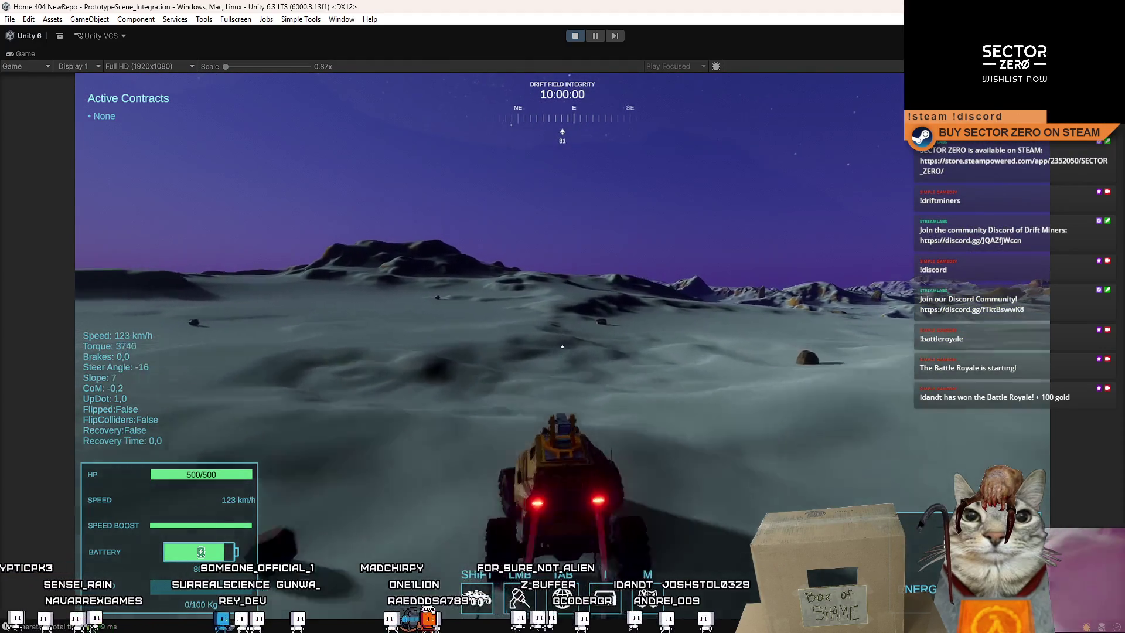
{"action": "key", "text": "a"}
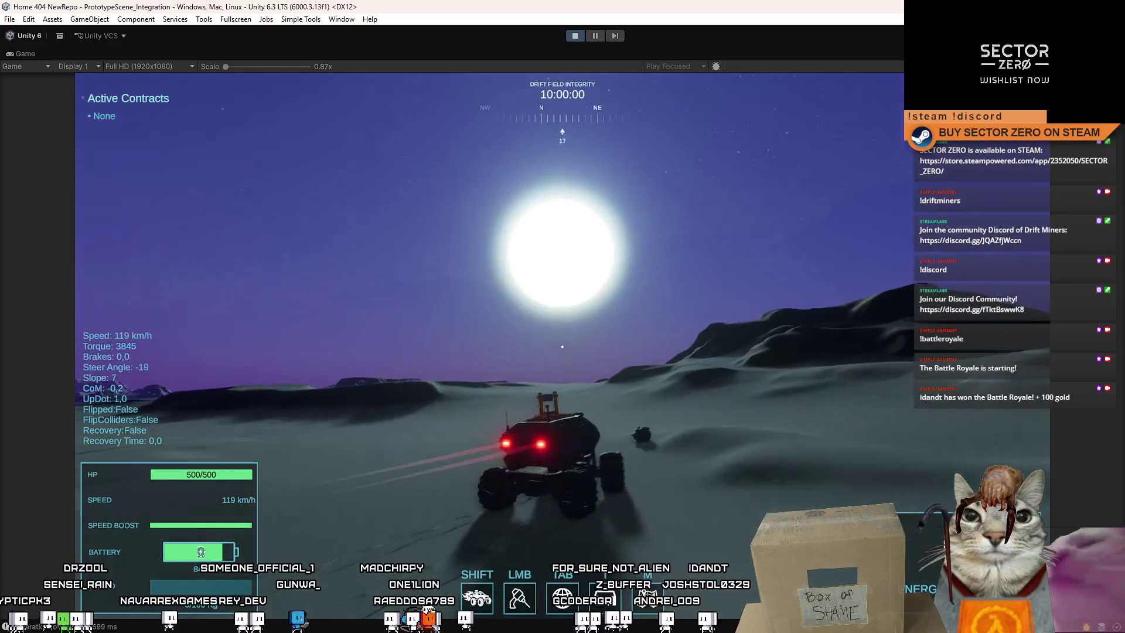
{"action": "key", "text": "a"}
{"action": "key", "text": "a"}
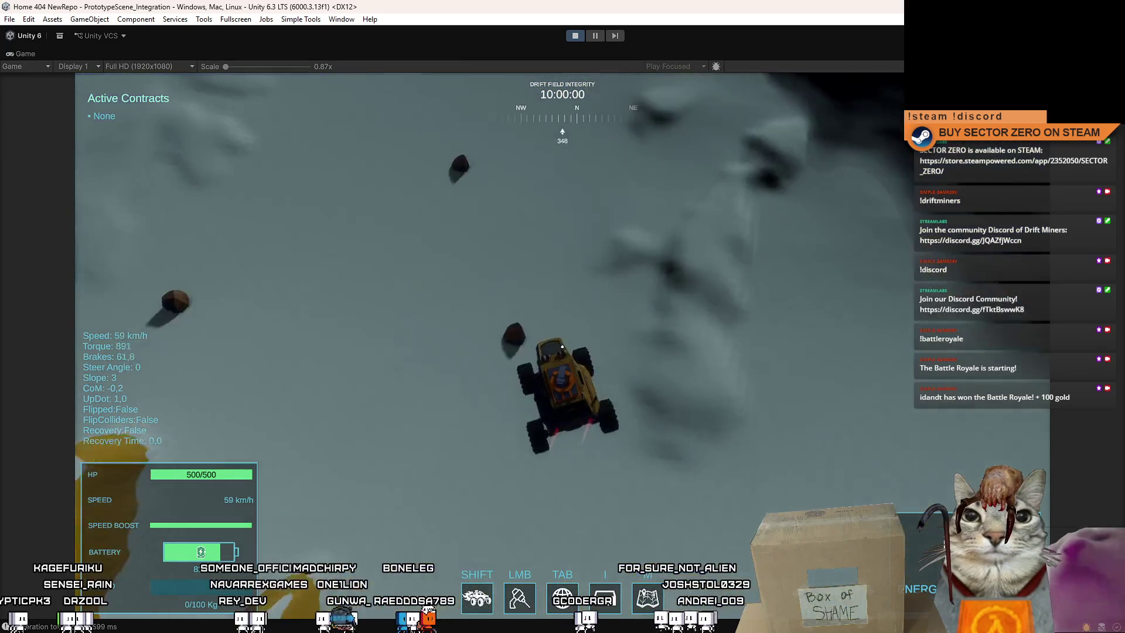
{"action": "key", "text": "s"}
{"action": "key", "text": "s"}
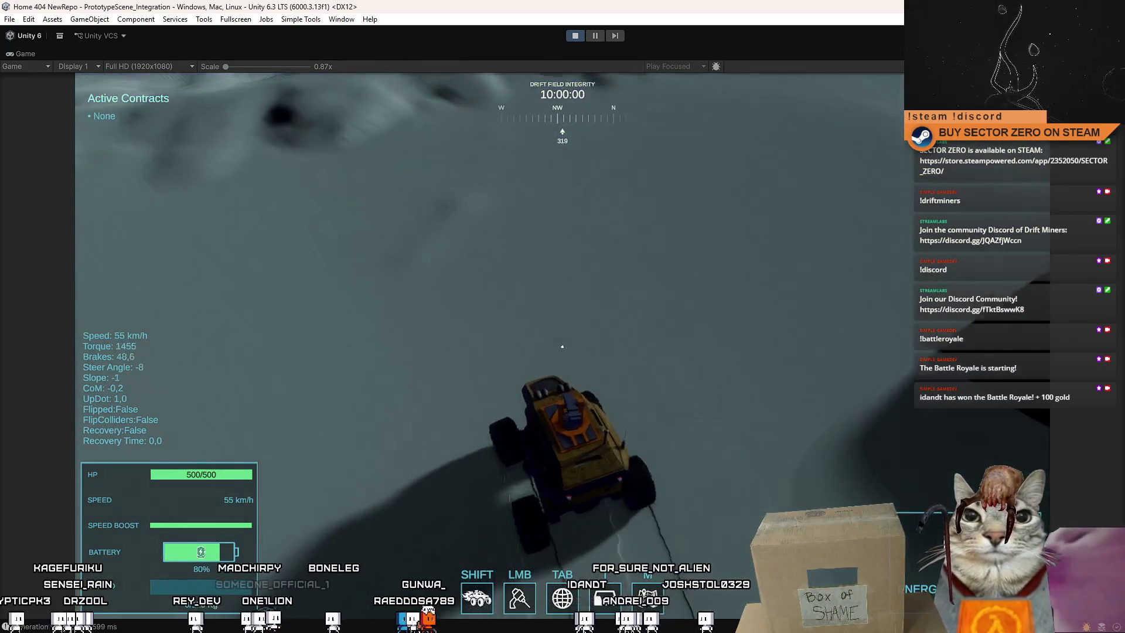
{"action": "key", "text": "s"}
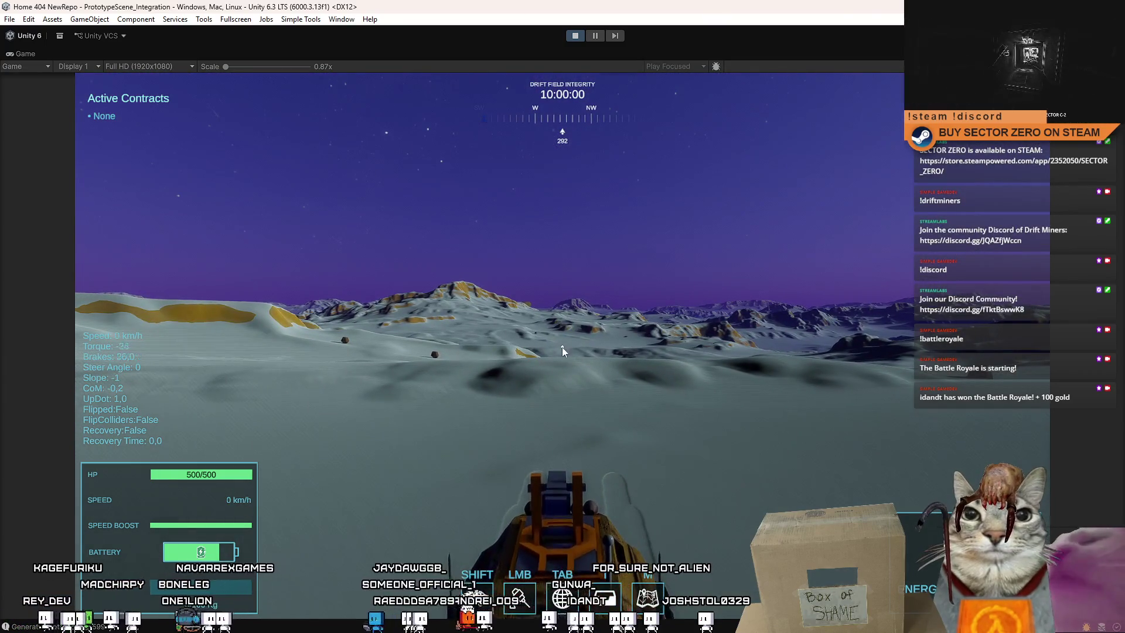
{"action": "key", "text": "Escape"}
{"action": "left_click", "coordinate": [595, 35]}
Frame a MiningDrill StaticPart and orbit the paused rover, then return to the Game view.
{"action": "left_click", "coordinate": [369, 54]}
{"action": "left_click", "coordinate": [412, 54]}
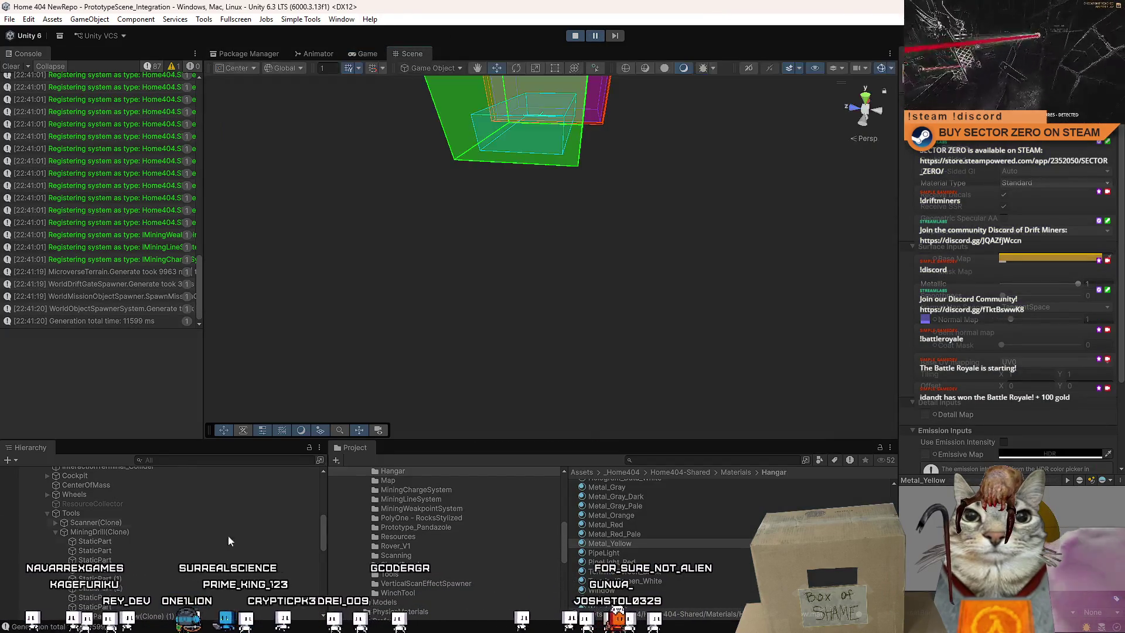
{"action": "double_click", "coordinate": [160, 549]}
{"action": "left_click_drag", "start_coordinate": [720, 354], "coordinate": [960, 411]}
{"action": "key", "text": "f"}
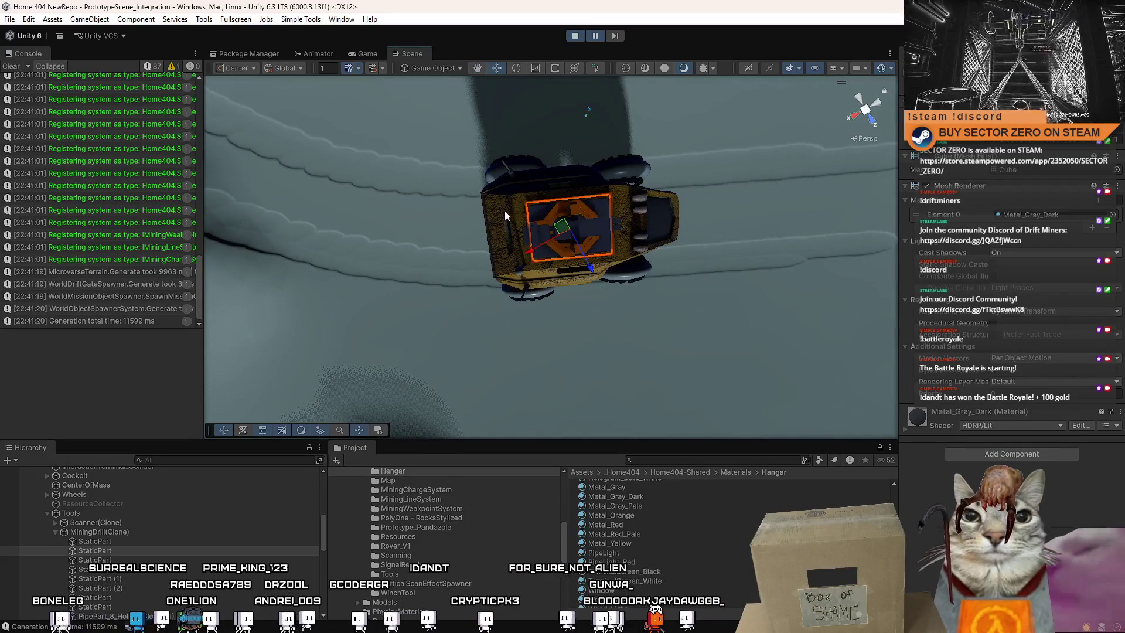
{"action": "mouse_move", "coordinate": [527, 253]}
{"action": "left_mouse_down"}
{"action": "mouse_move", "coordinate": [540, 209]}
{"action": "mouse_move", "coordinate": [568, 214]}
{"action": "mouse_move", "coordinate": [565, 234]}
{"action": "left_mouse_up"}
{"action": "left_click", "coordinate": [566, 256]}
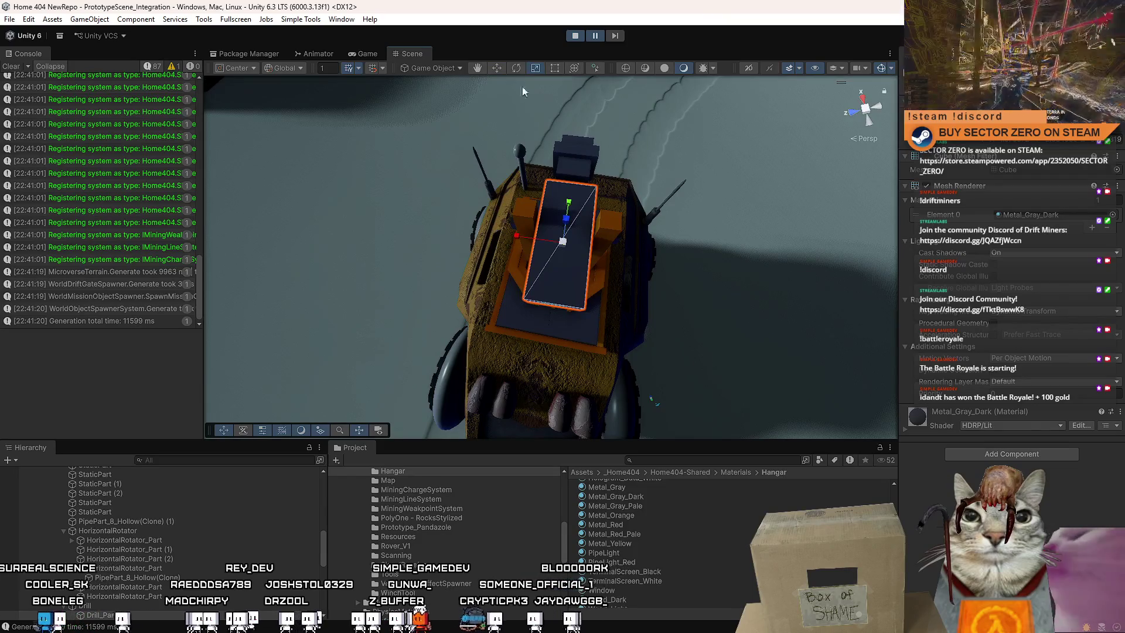
{"action": "left_click", "coordinate": [368, 54]}
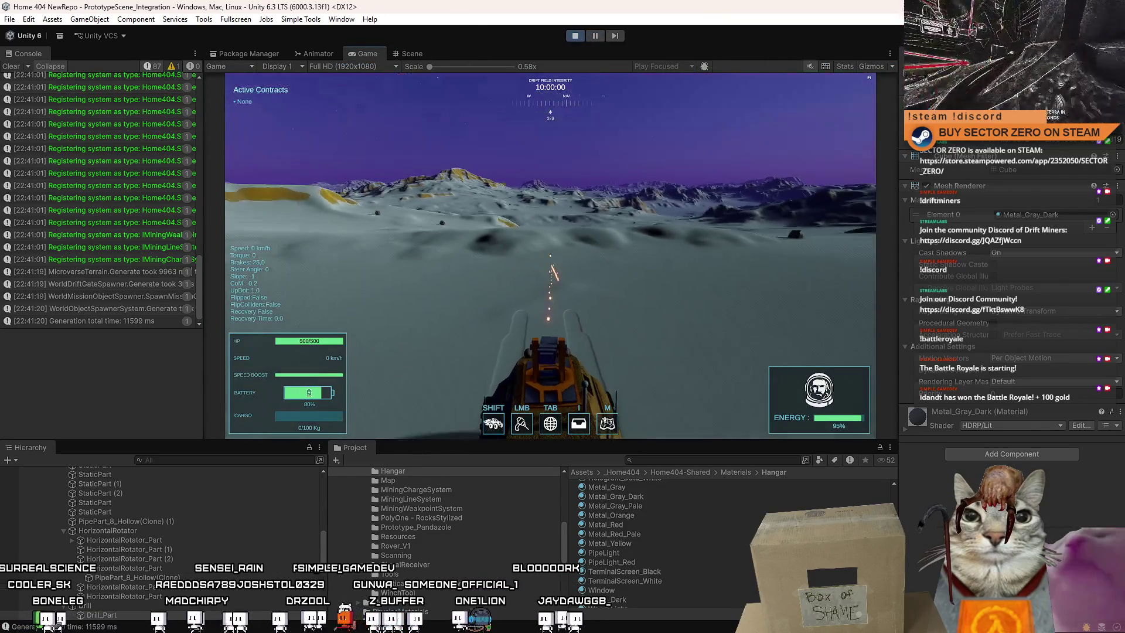
Drive the rover across the snow with several hard left turns, then pause and maximize the Game view.
{"action": "key", "text": "w"}
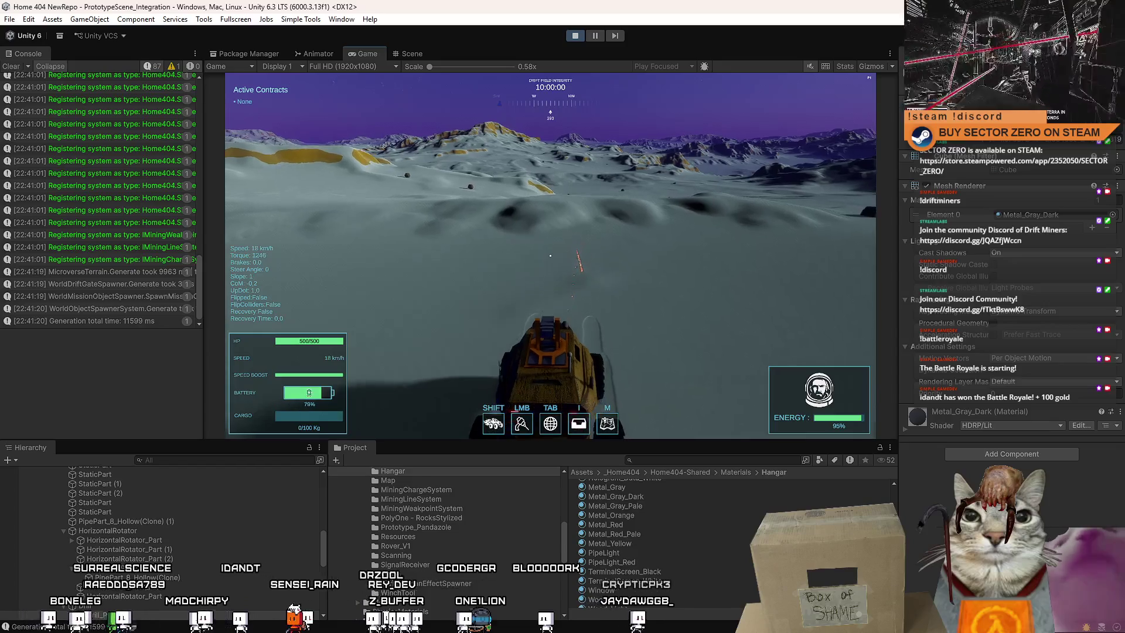
{"action": "key", "text": "a"}
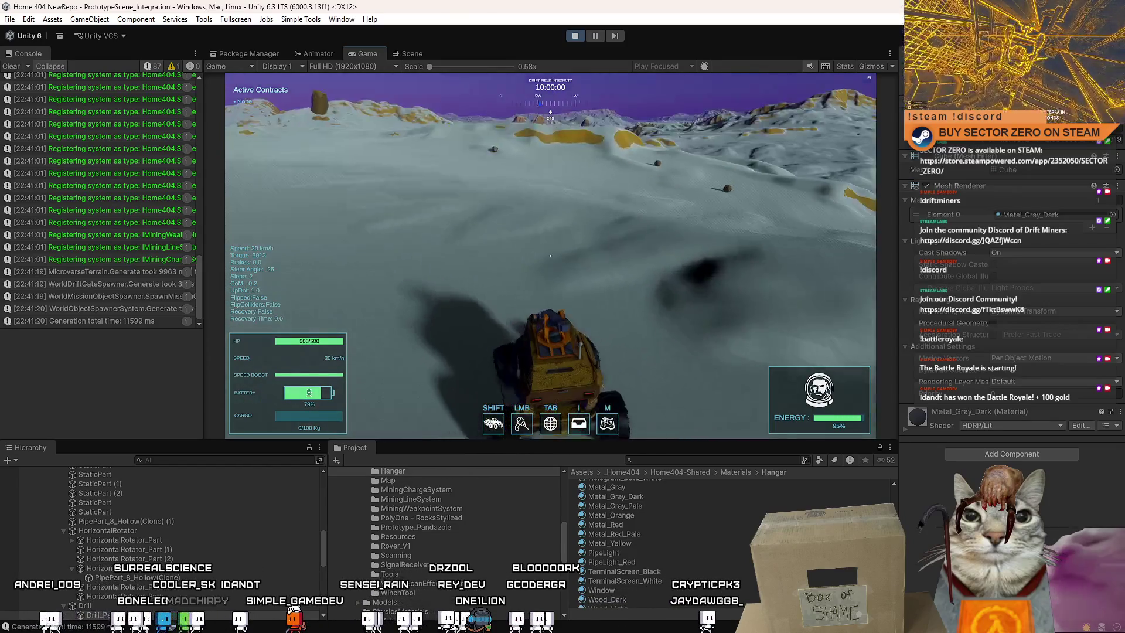
{"action": "key", "text": "a"}
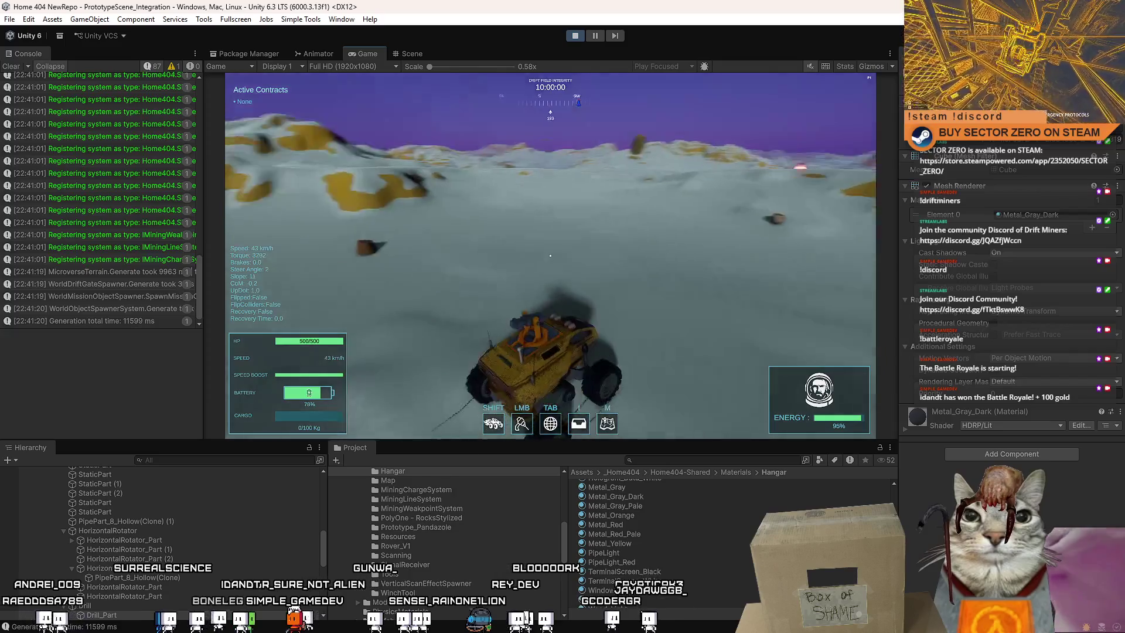
{"action": "key", "text": "a"}
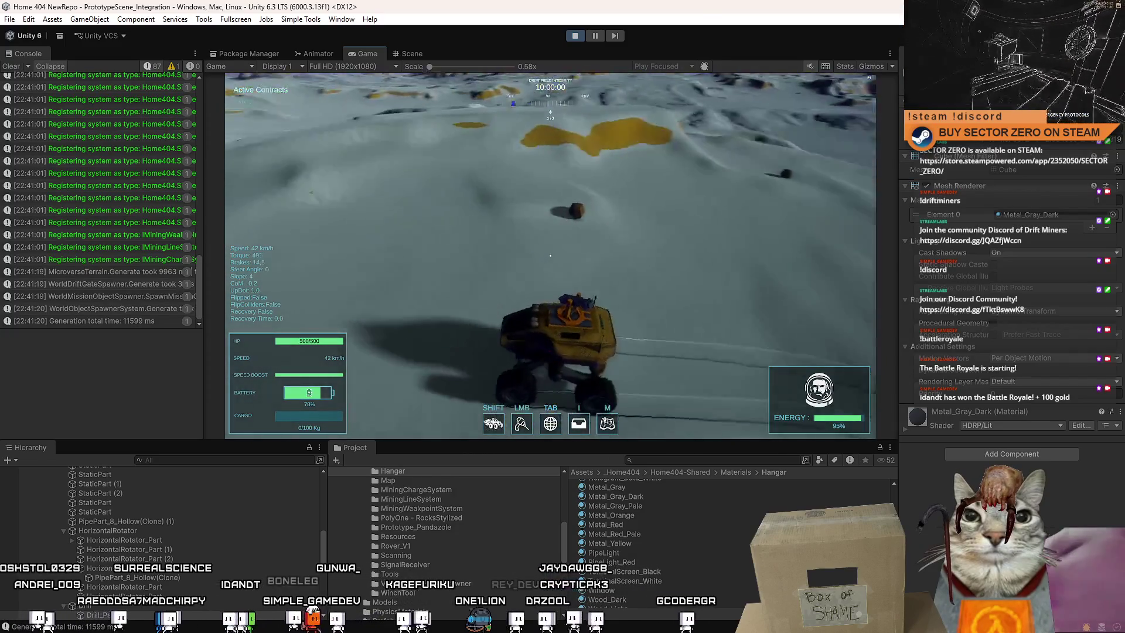
{"action": "key", "text": "a"}
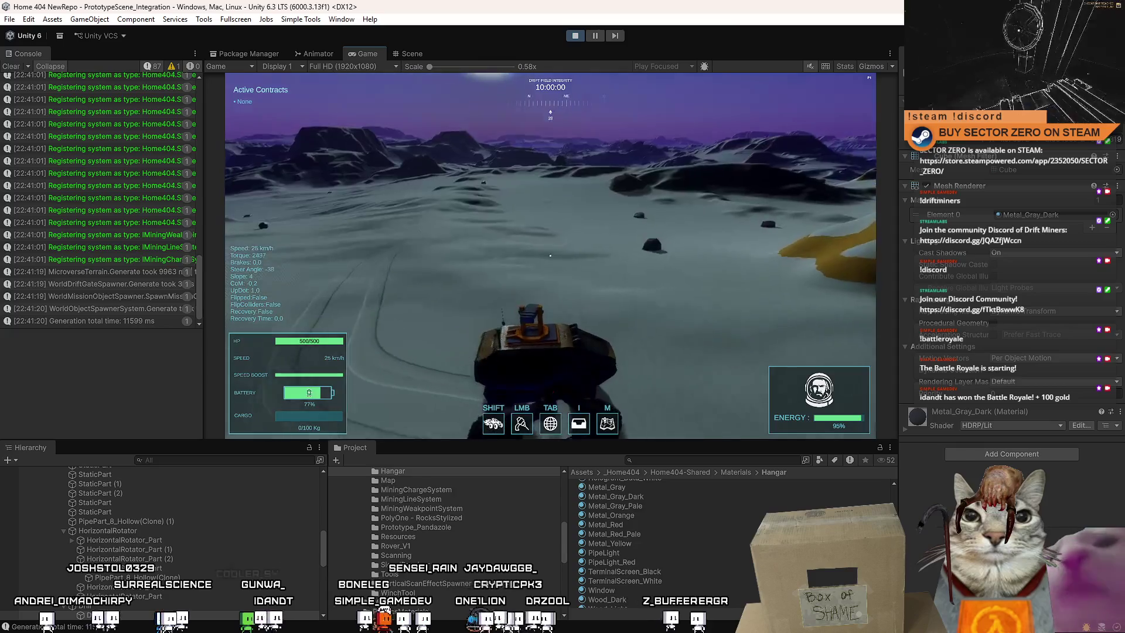
{"action": "key", "text": "w"}
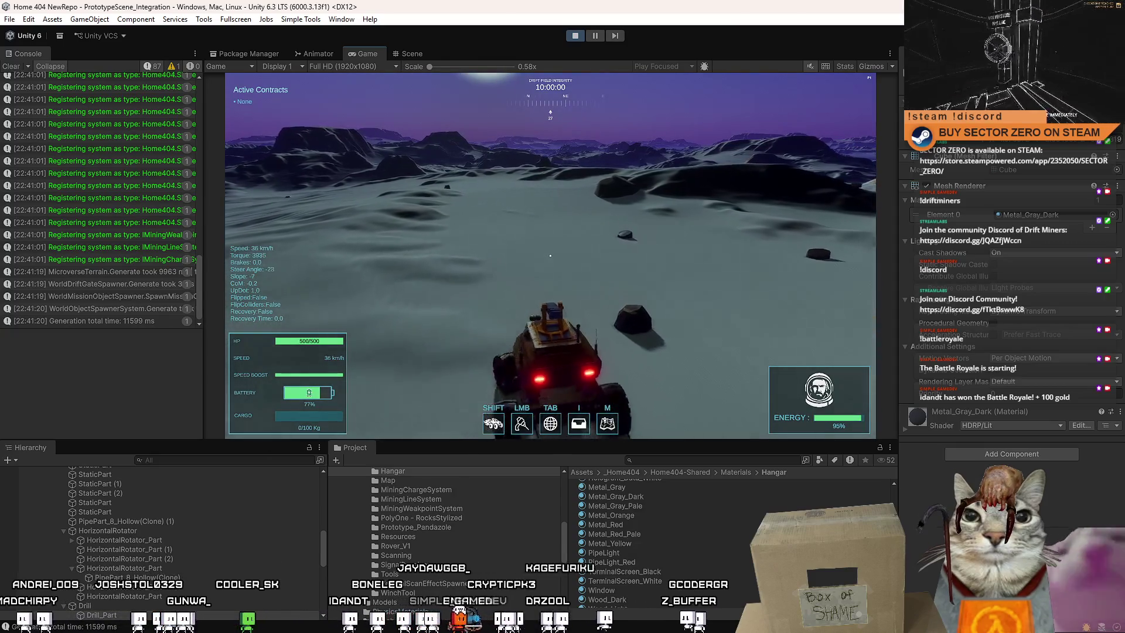
{"action": "key", "text": "d"}
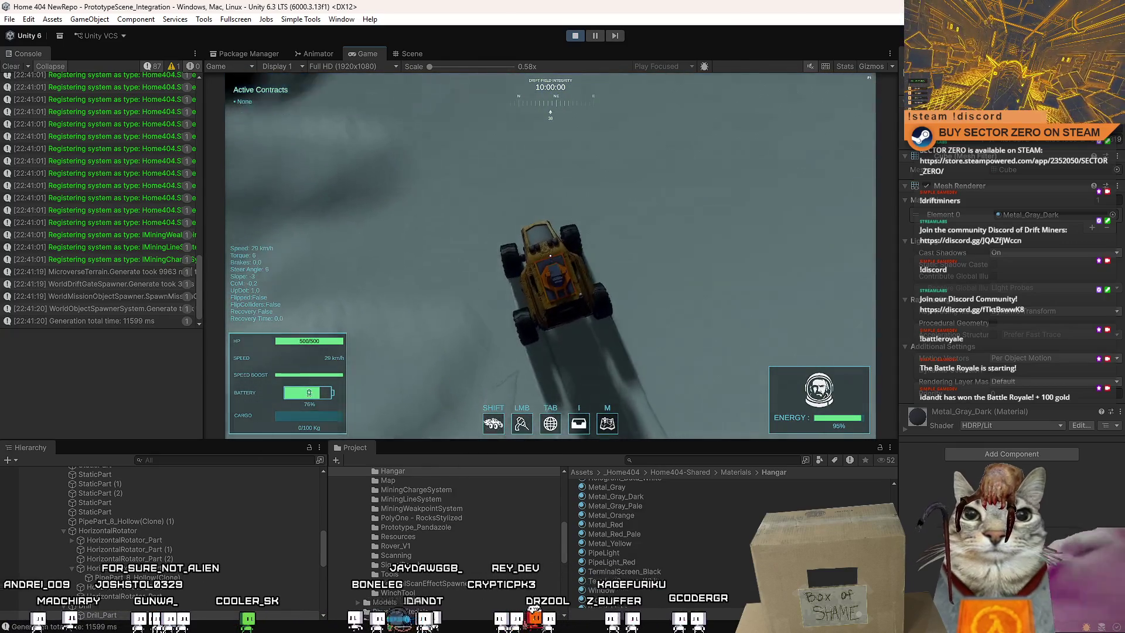
{"action": "key", "text": "w"}
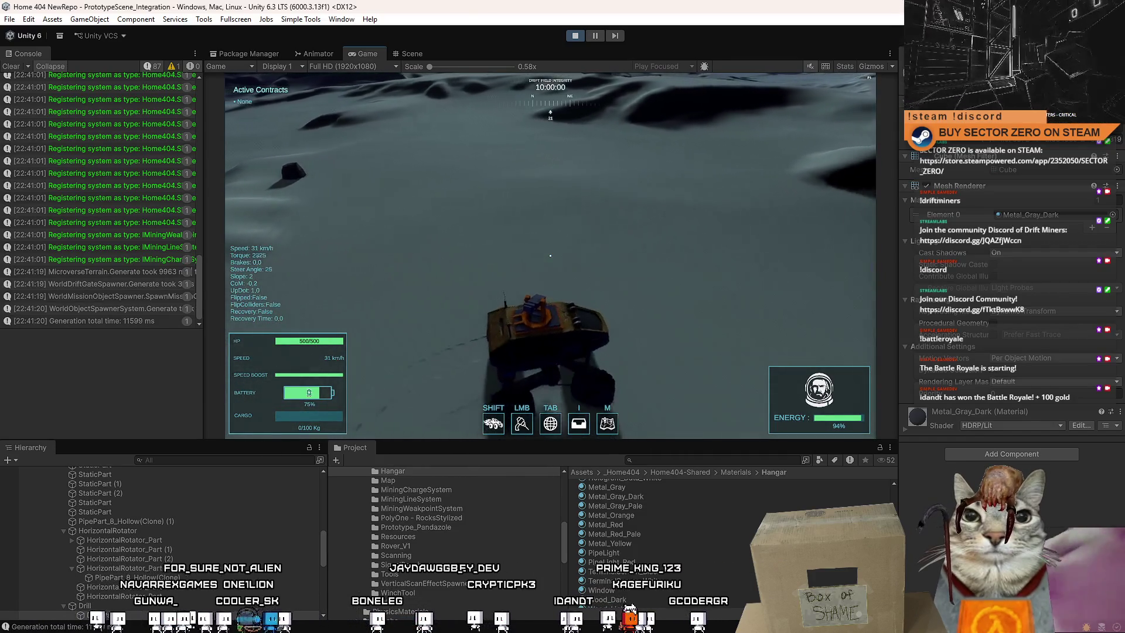
{"action": "key", "text": "w"}
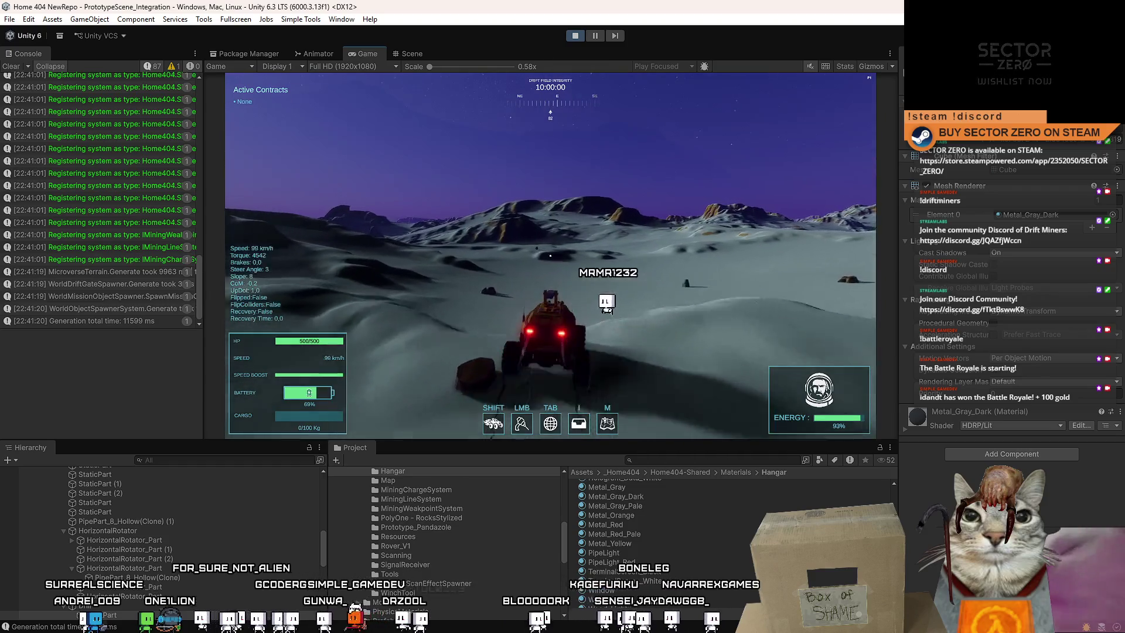
{"action": "key", "text": "Escape"}
{"action": "key", "text": "Escape"}
{"action": "double_click", "coordinate": [363, 54]}
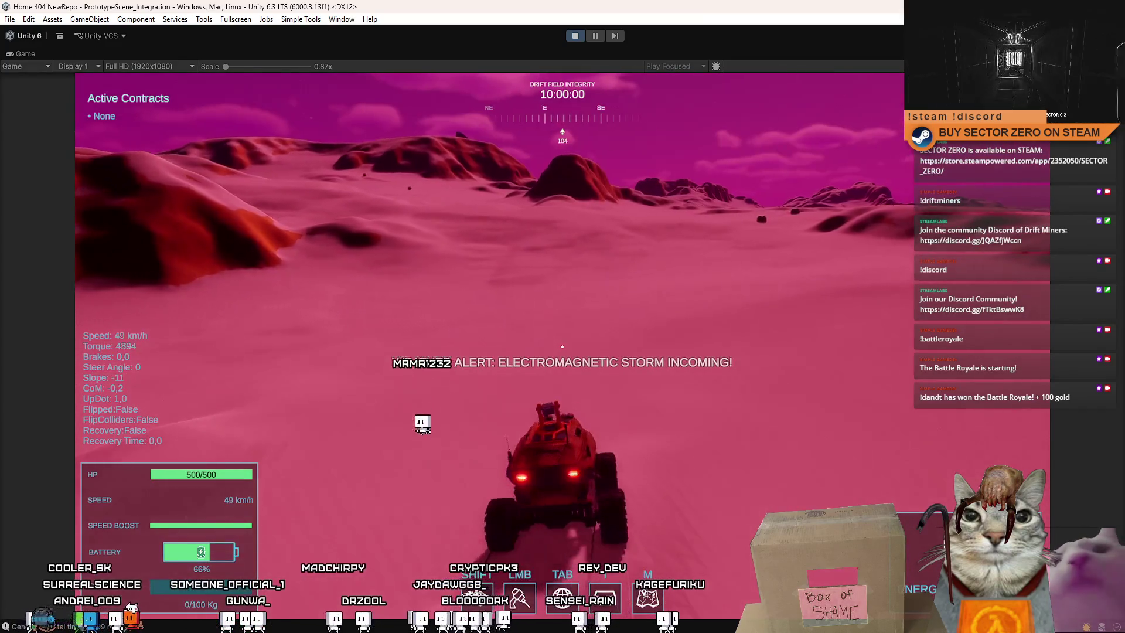
Boost the rover over a dune through the storm, brake, and fire the drill laser.
{"action": "key", "text": "a"}
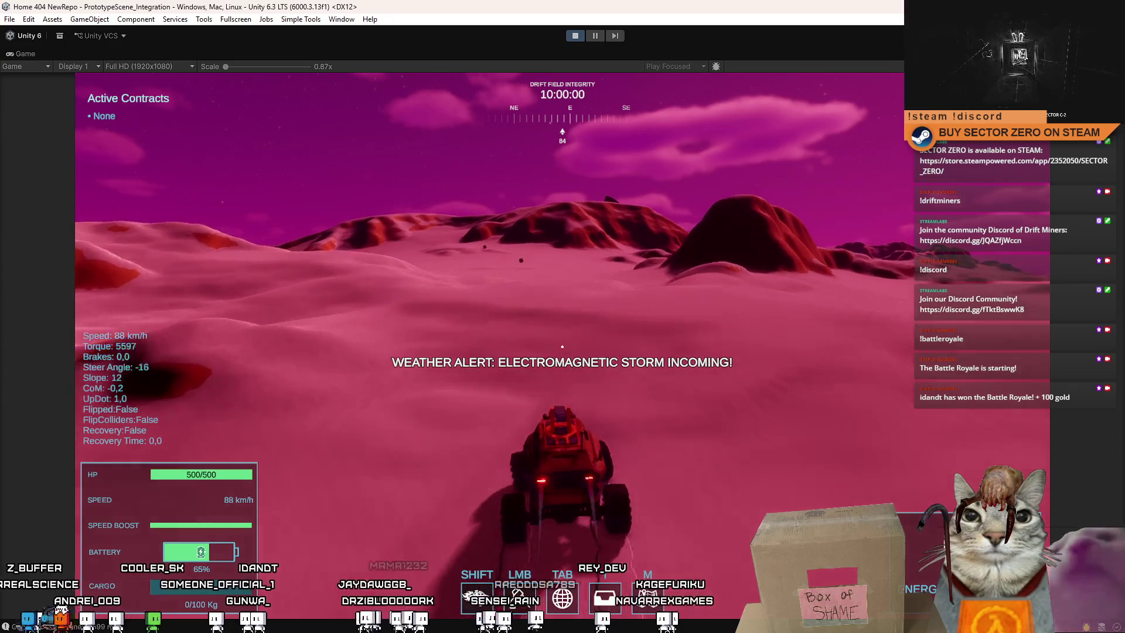
{"action": "key", "text": "a"}
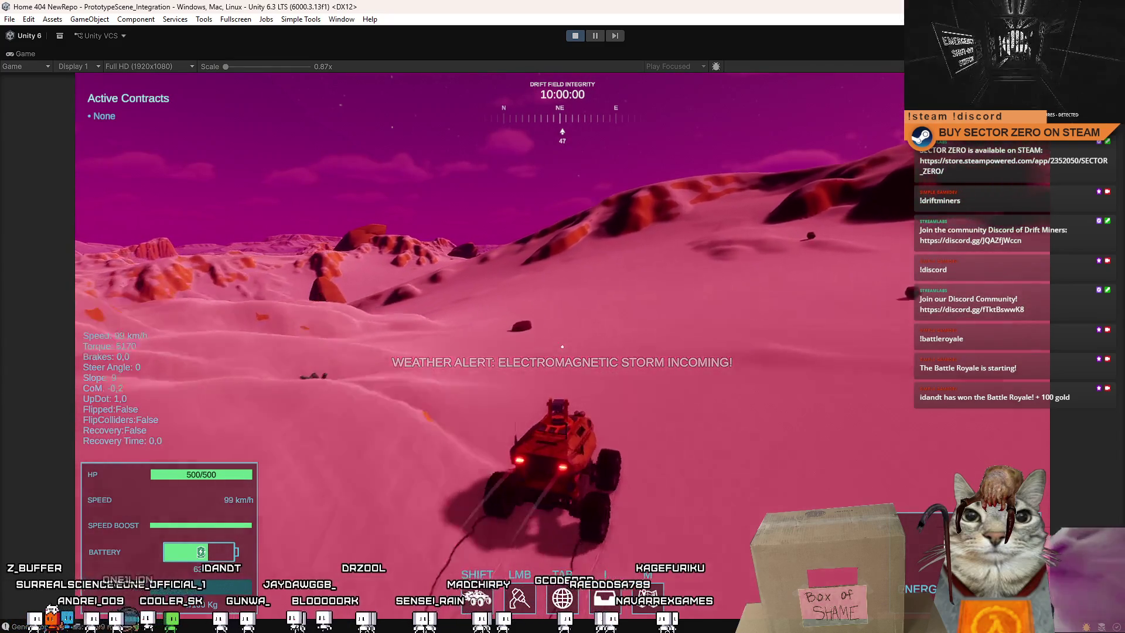
{"action": "key", "text": "d"}
{"action": "key", "text": "shift"}
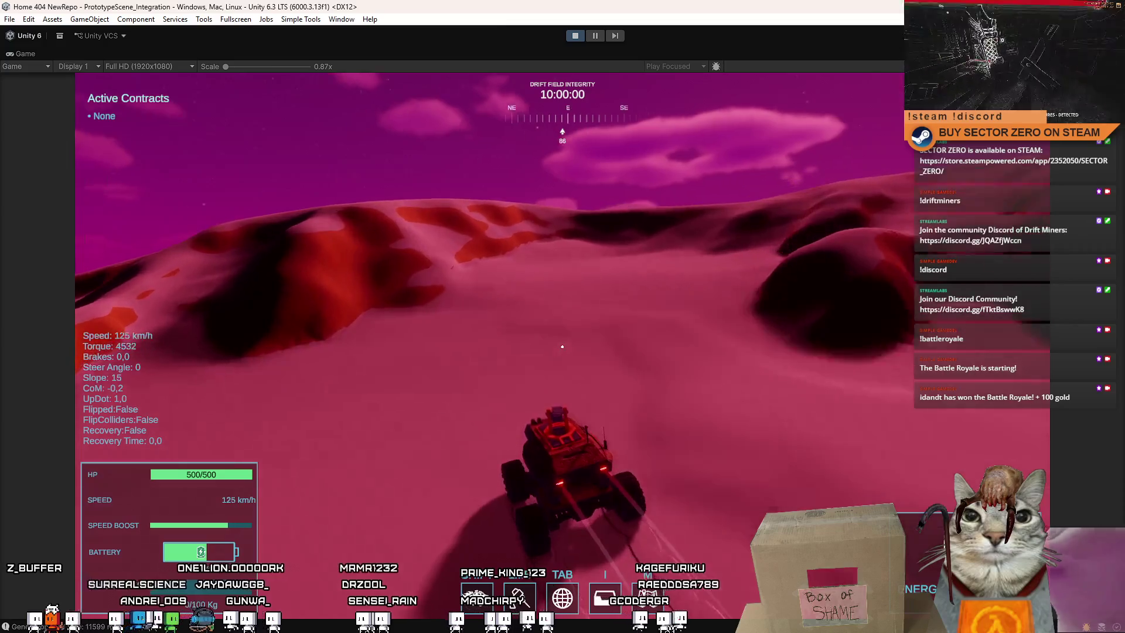
{"action": "key", "text": "s"}
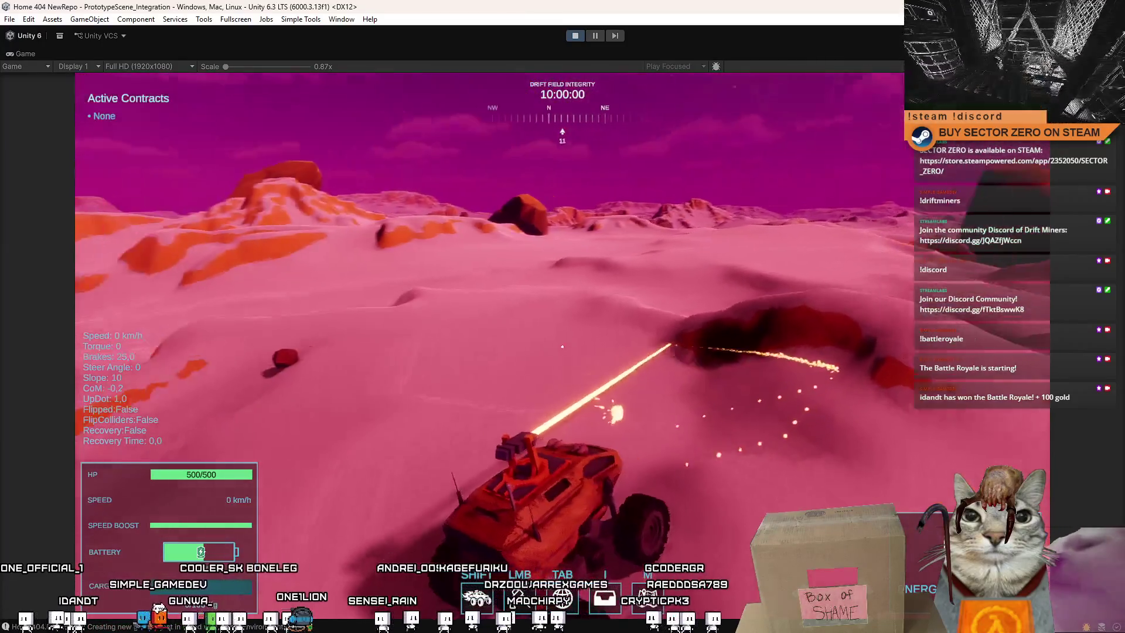
{"action": "left_click_drag", "start_coordinate": [562, 347], "coordinate": [562, 346]}
Drive on briefly, then stop Play mode to end the playtest.
{"action": "key", "text": "w"}
{"action": "key", "text": "a"}
{"action": "key", "text": "d"}
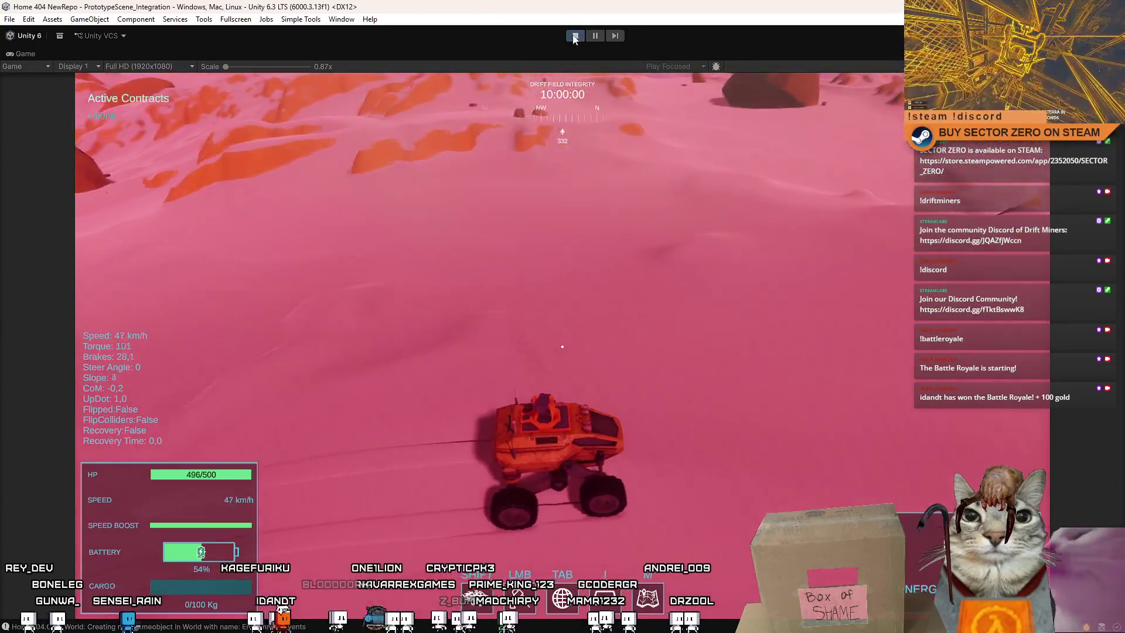
{"action": "left_click", "coordinate": [575, 35]}
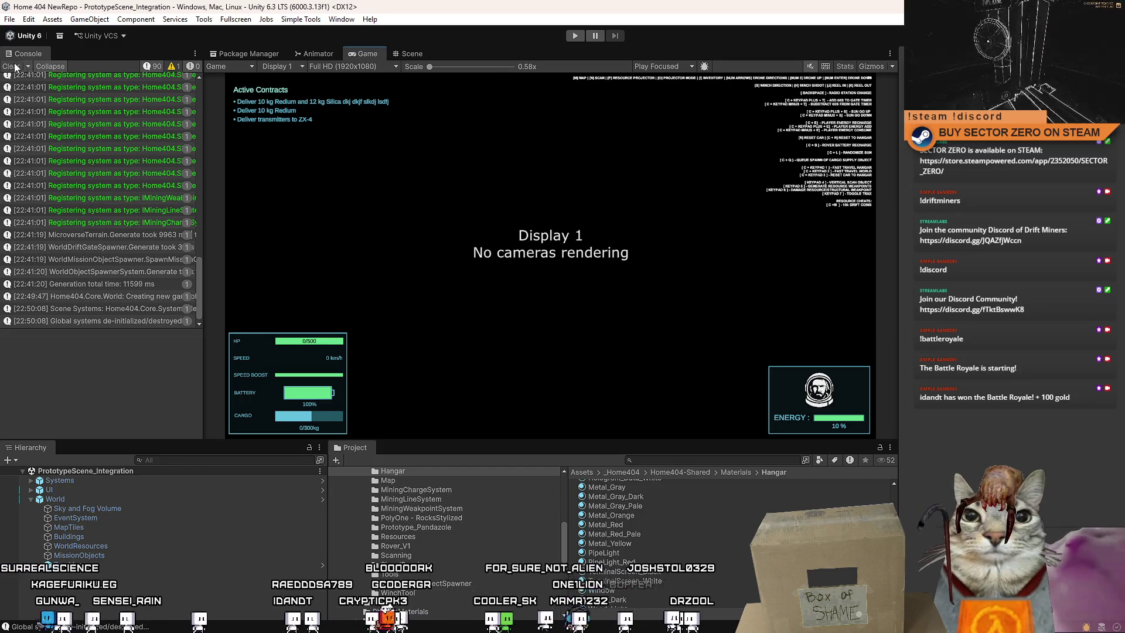
Clear all Console messages, then switch over to the Steam window.
{"action": "left_click", "coordinate": [15, 66]}
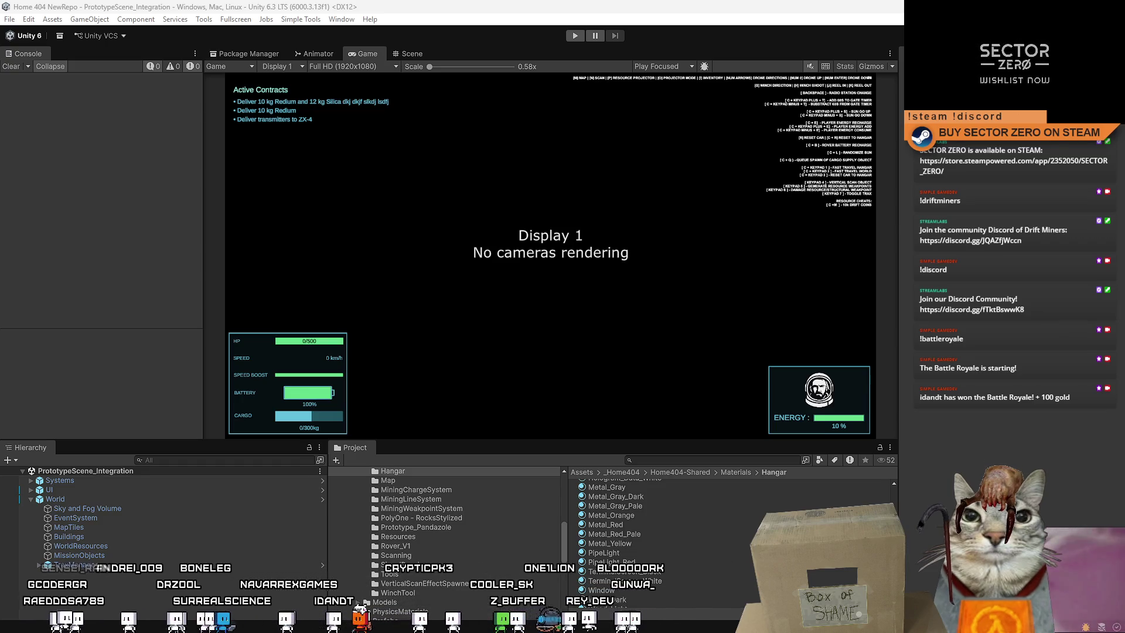
{"action": "key", "text": "alt+Tab"}
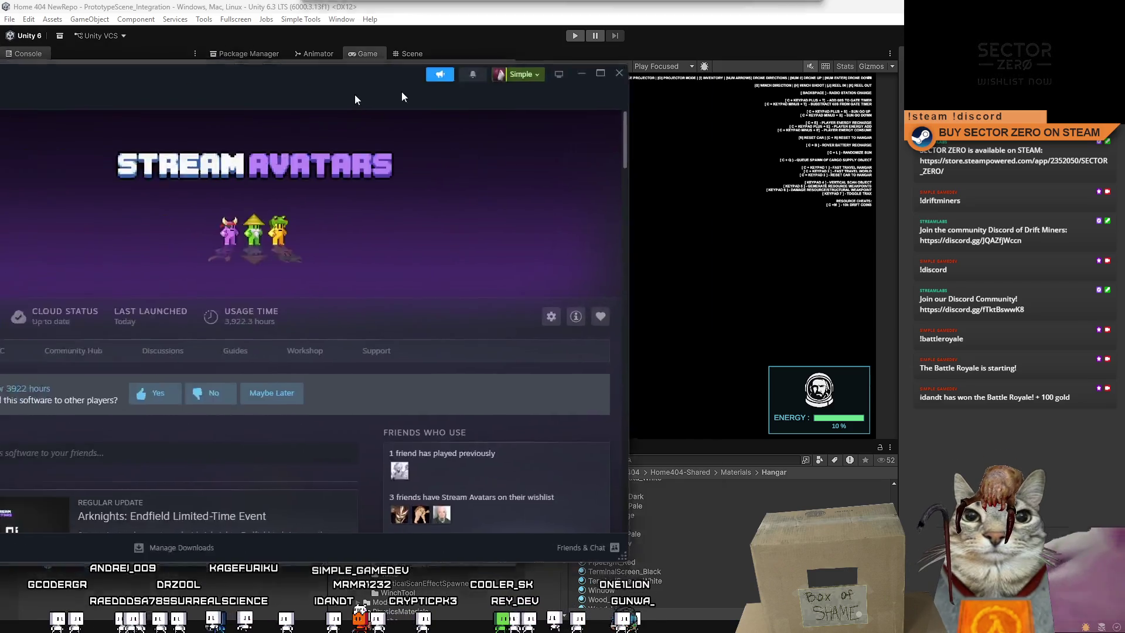
Maximize Steam and open SECTOR ZERO's store page from the Library list.
{"action": "double_click", "coordinate": [522, 79]}
{"action": "left_click", "coordinate": [49, 191]}
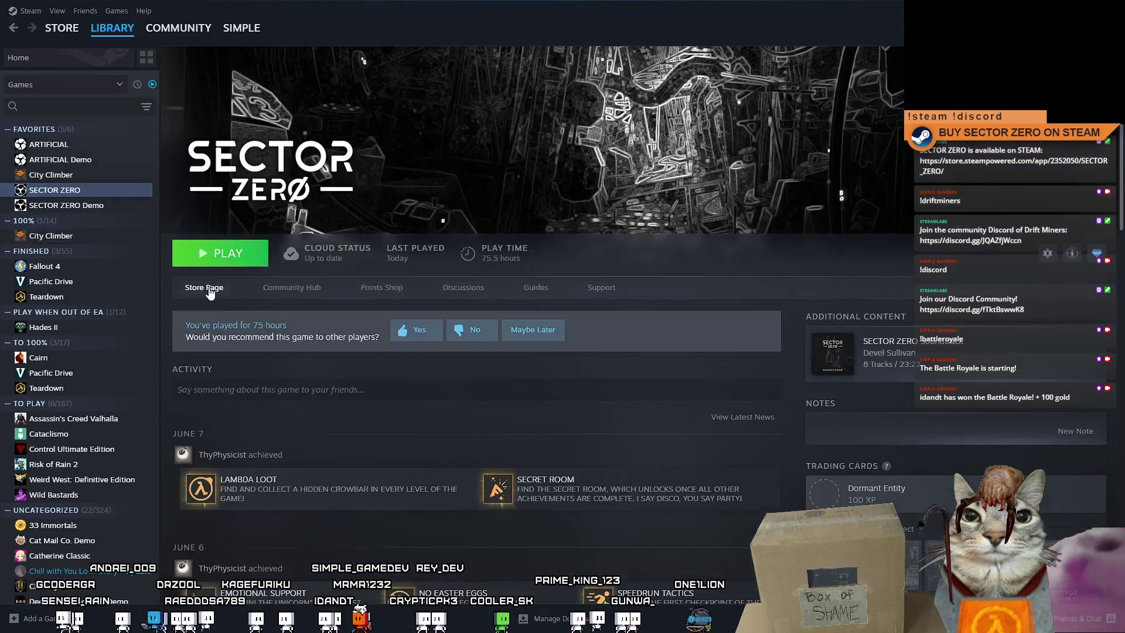
{"action": "left_click", "coordinate": [208, 288]}
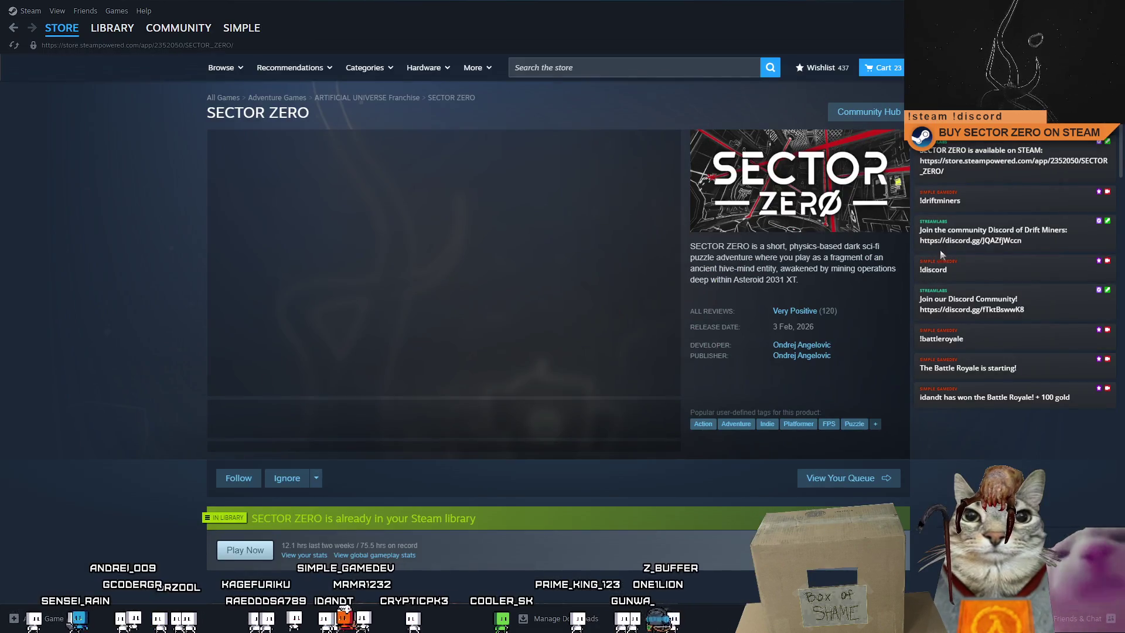